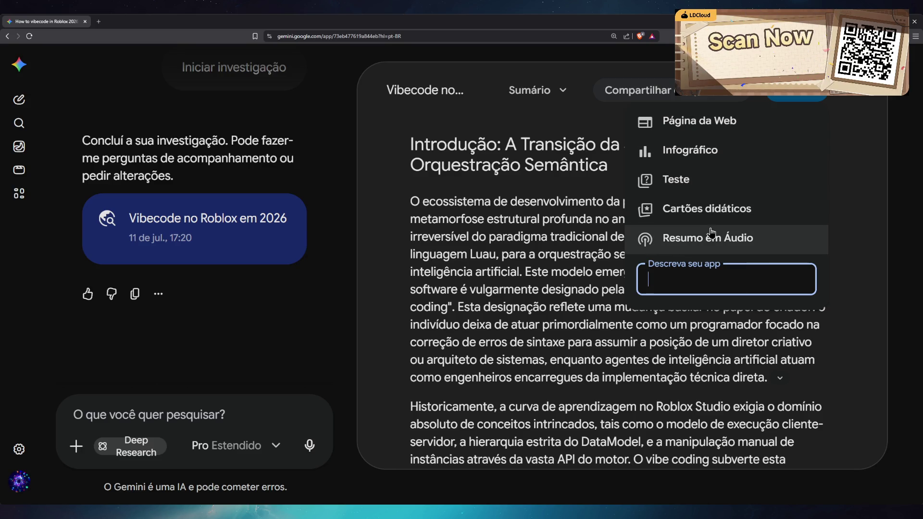
- Generate a Página da Web app from the Vibecode no Roblox em 2026 research report
left_click(705, 128)
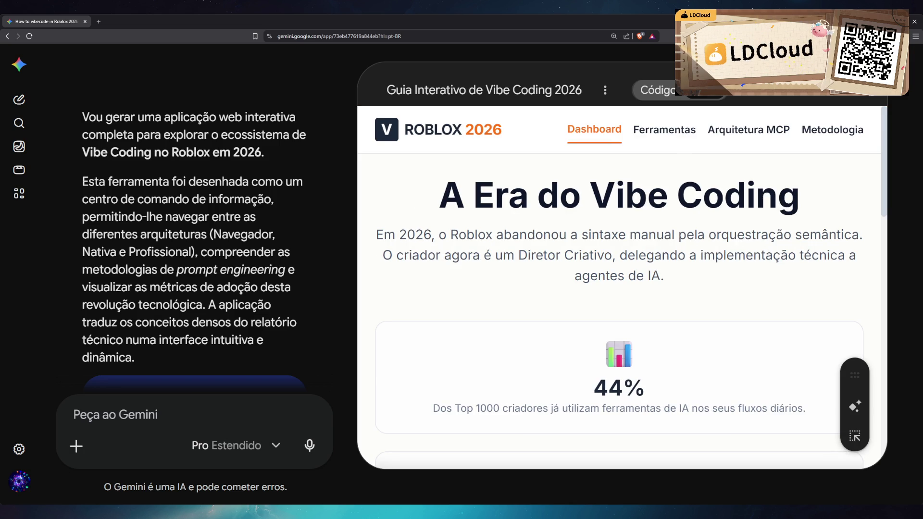
scroll(707, 277, "down", 1)
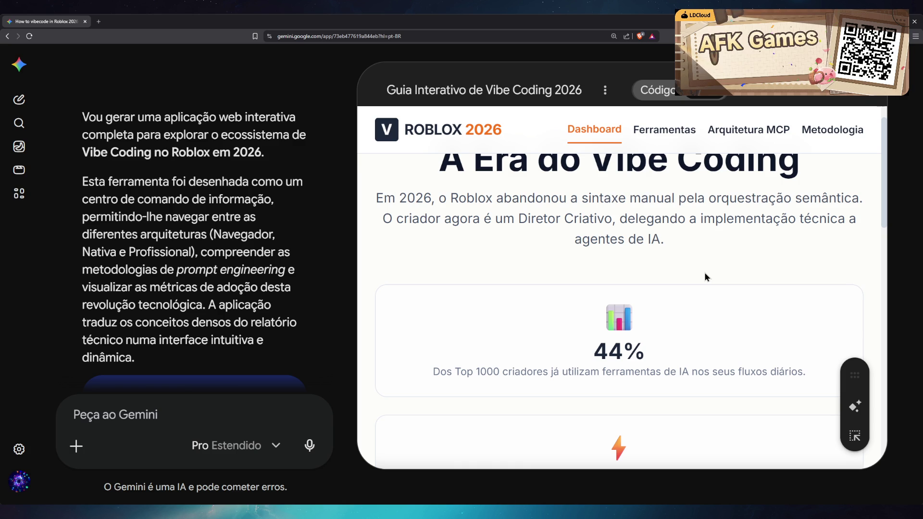
scroll(704, 272, "down", 4)
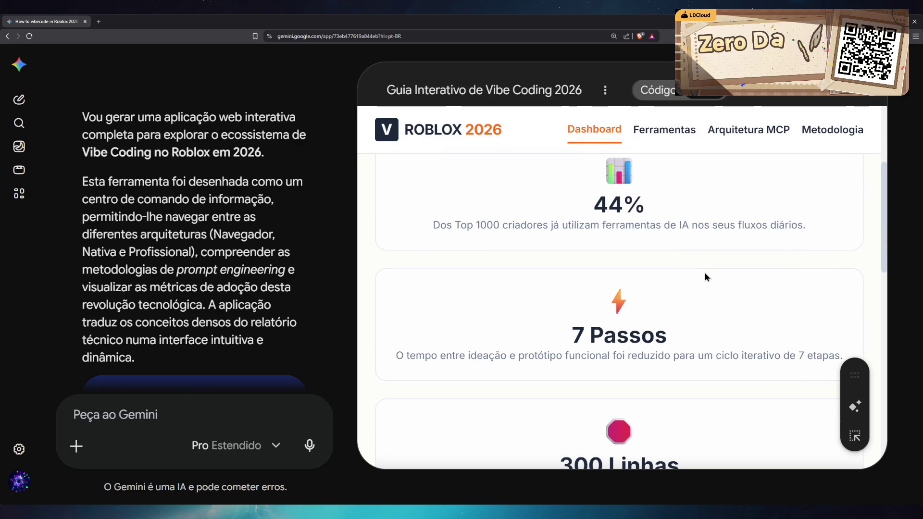
scroll(705, 272, "down", 2)
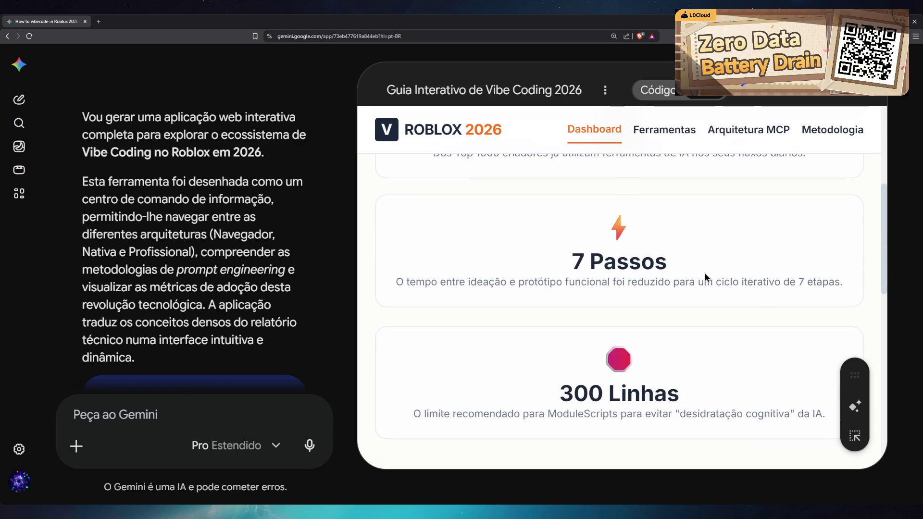
scroll(872, 309, "down", 2)
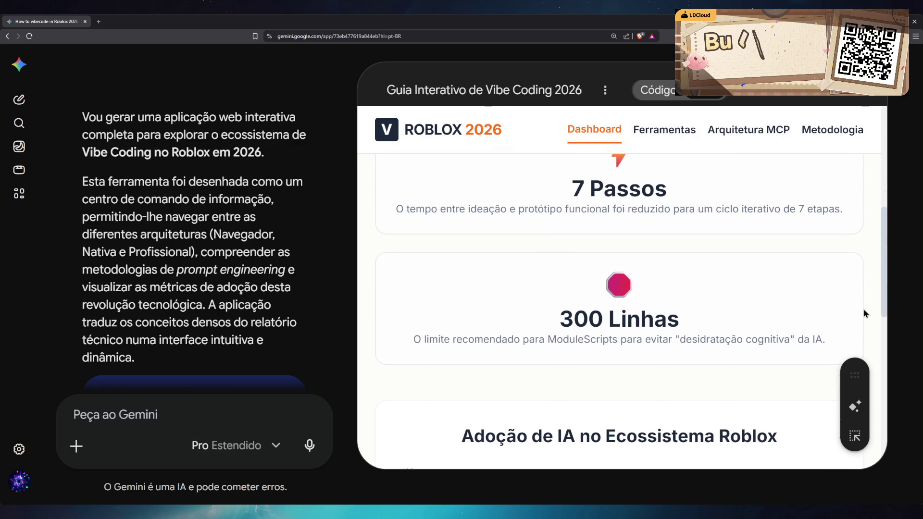
scroll(869, 309, "down", 2)
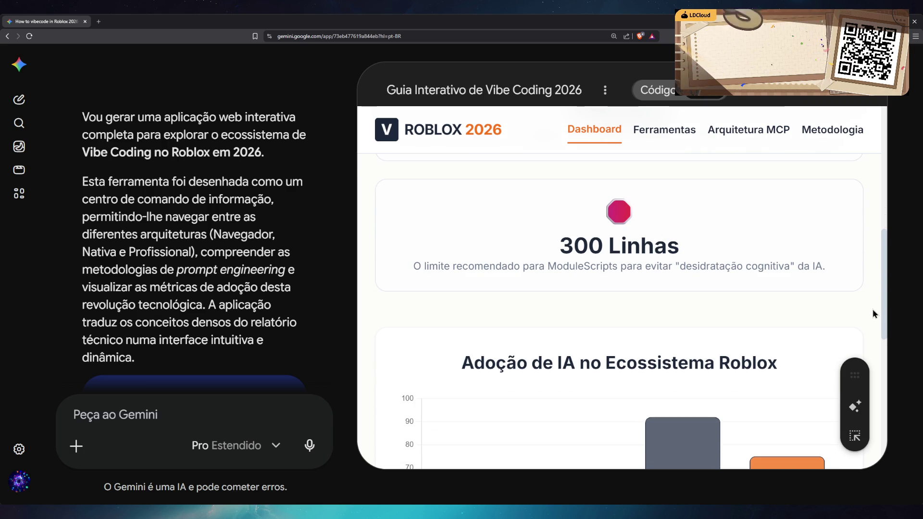
scroll(867, 316, "down", 4)
scroll(867, 316, "down", 2)
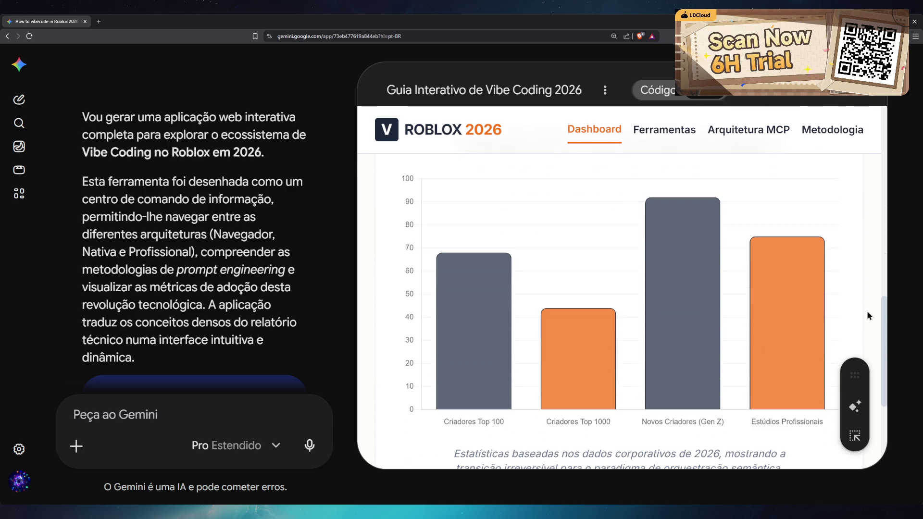
scroll(867, 315, "down", 5)
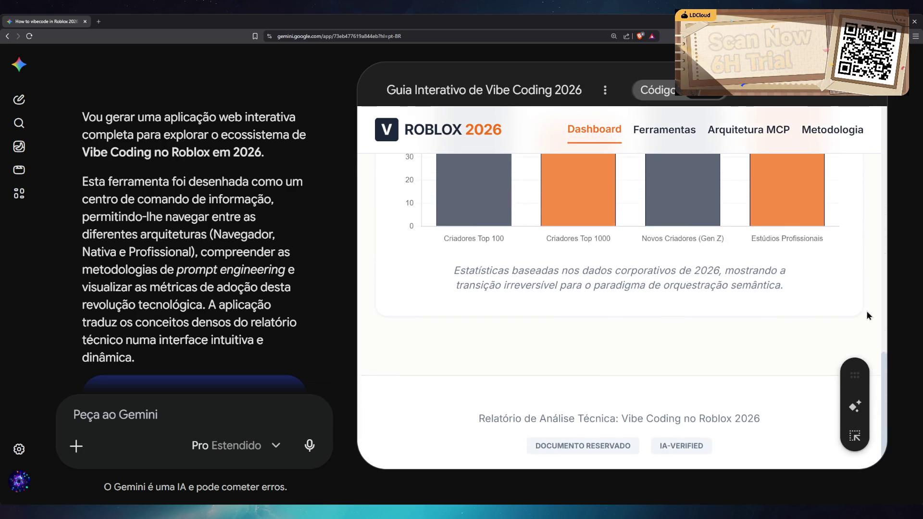
scroll(864, 312, "up", 10)
left_click(665, 132)
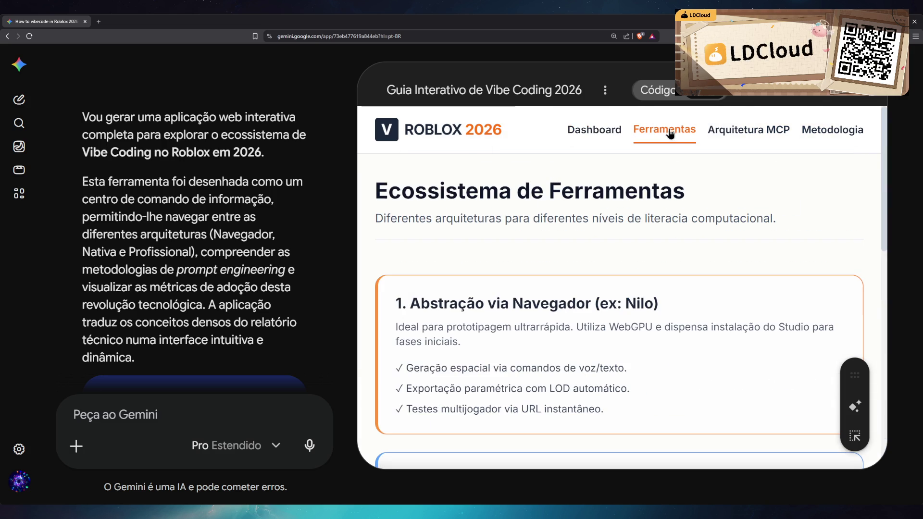
- Review the Ferramentas tool cards and Comparação de Capacidades table, then bring up Arquitetura MCP
scroll(843, 229, "down", 2)
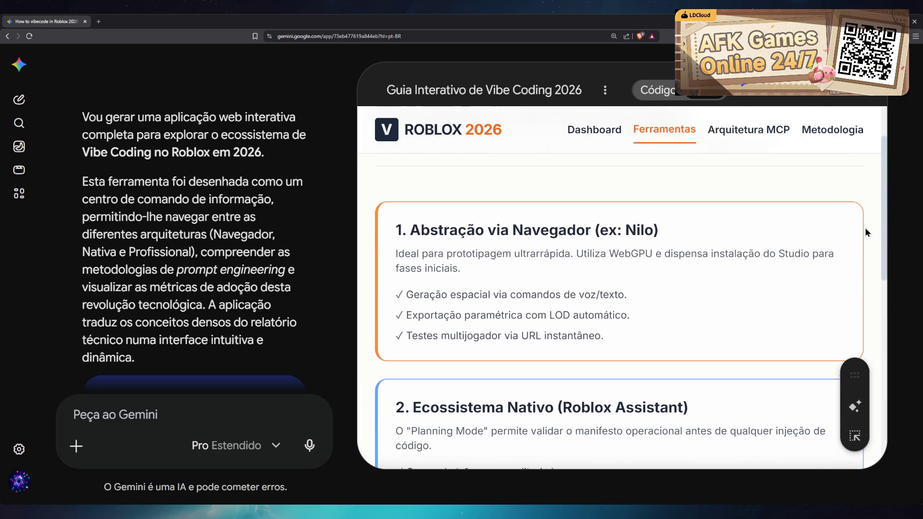
scroll(865, 228, "down", 1)
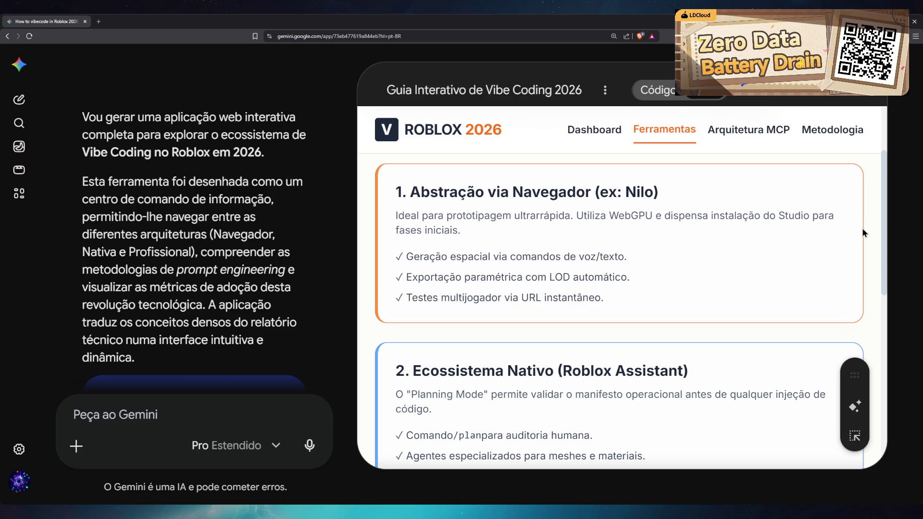
scroll(861, 229, "down", 3)
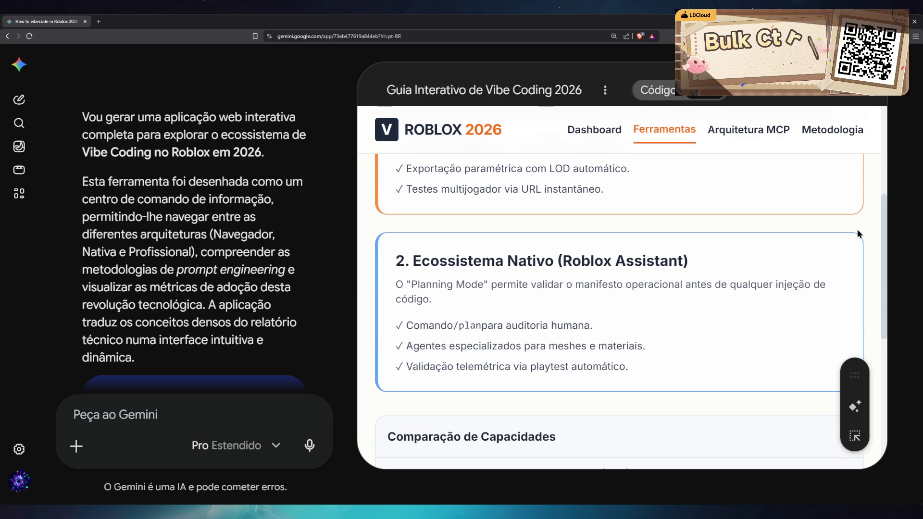
scroll(857, 230, "down", 4)
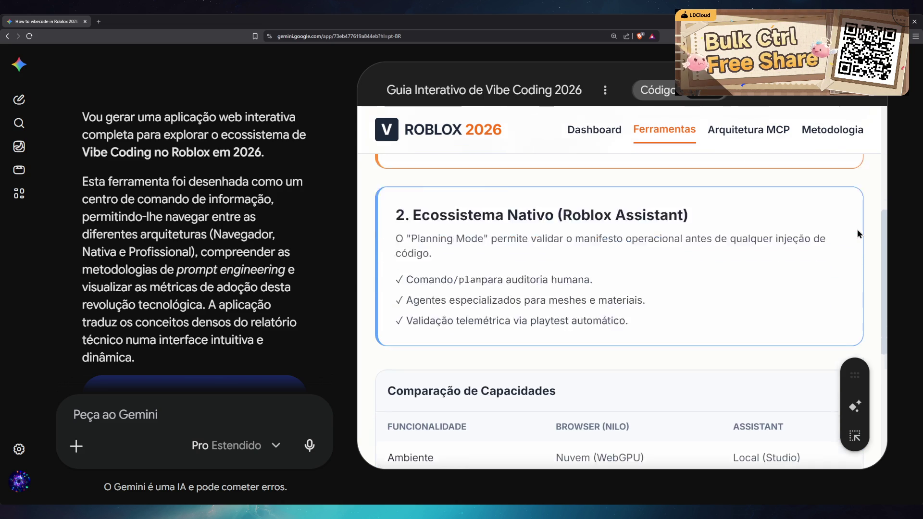
scroll(856, 228, "down", 2)
scroll(856, 230, "down", 2)
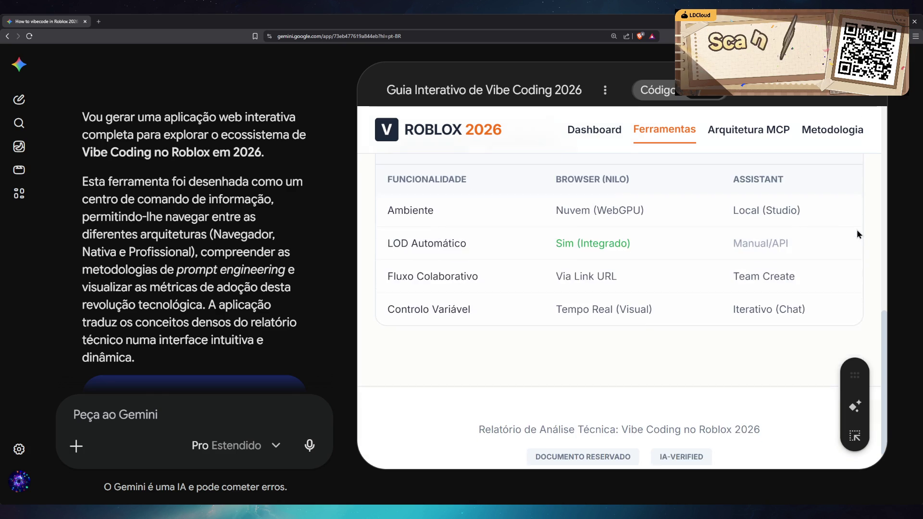
left_click(760, 130)
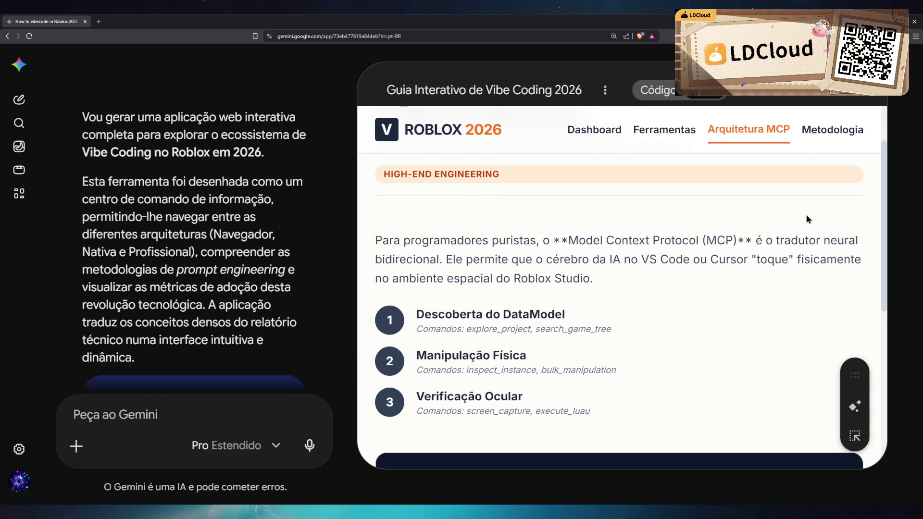
- Scroll through the Arquitetura MCP content, then view and scroll the Metodologia section
scroll(858, 252, "down", 8)
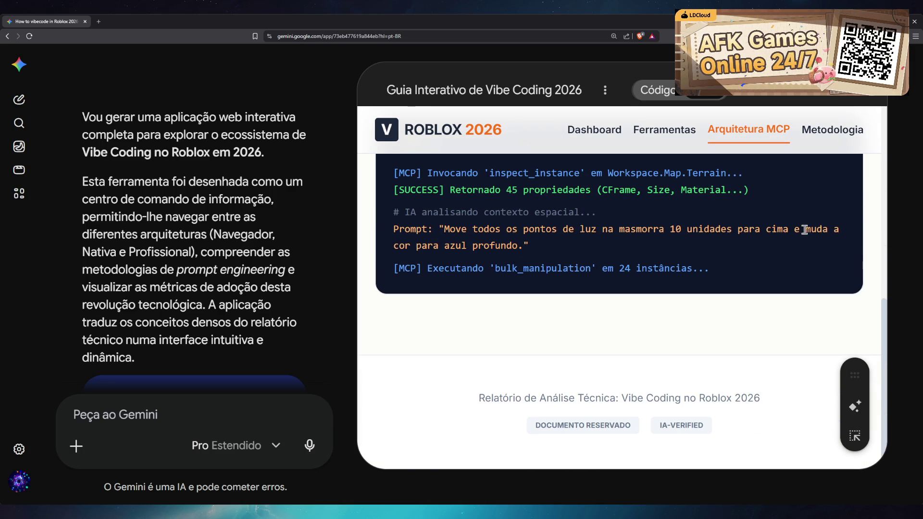
left_click(834, 130)
scroll(843, 197, "down", 10)
- Close the app preview to return to the full chat
scroll(838, 202, "up", 10)
left_click(860, 90)
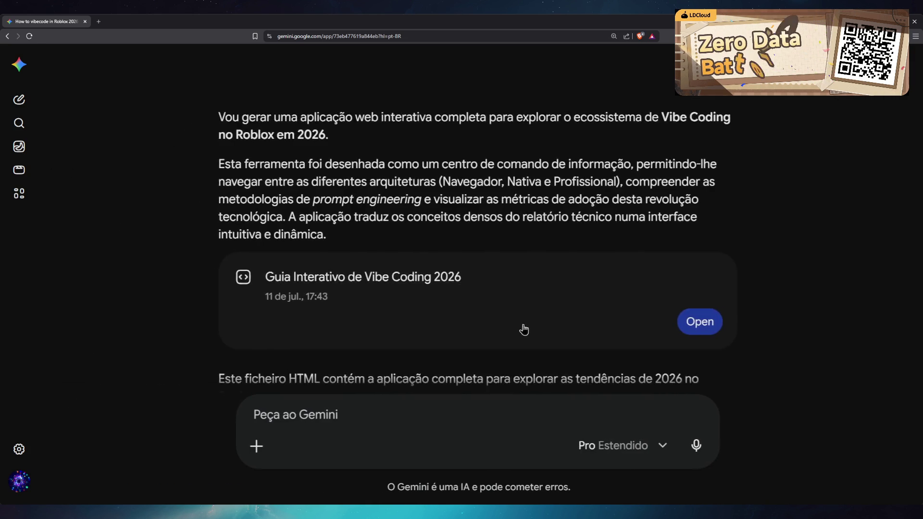
scroll(517, 334, "down", 7)
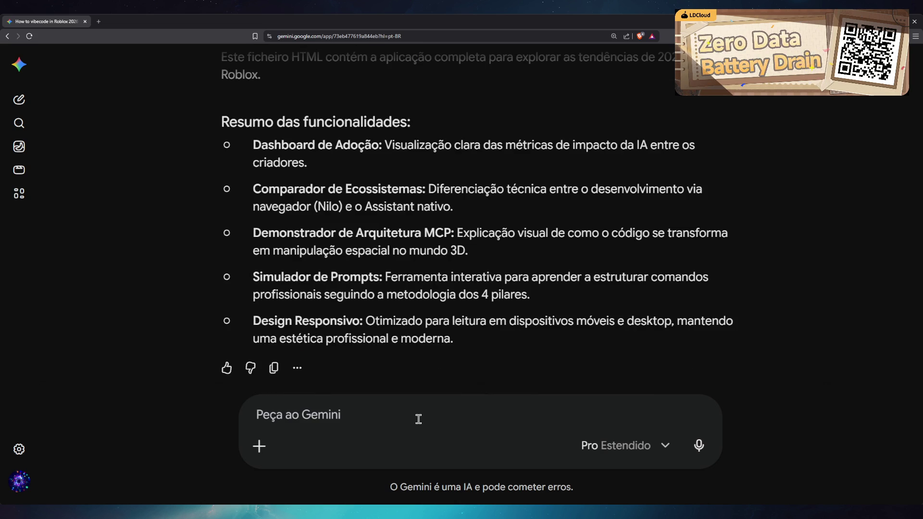
- Send the request 'Estude o workflow de power user de desenvolvimento com AI vibecoding para Roblox Experiences / Games'
type("Dito isso")
key("ctrl+a")
type("Qua")
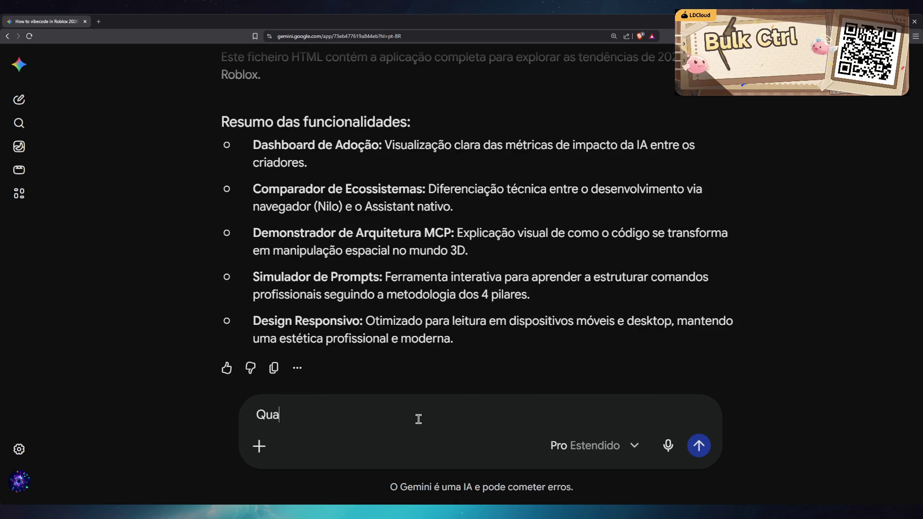
key("BackSpace")
key("BackSpace")
key("BackSpace")
type("Estude")
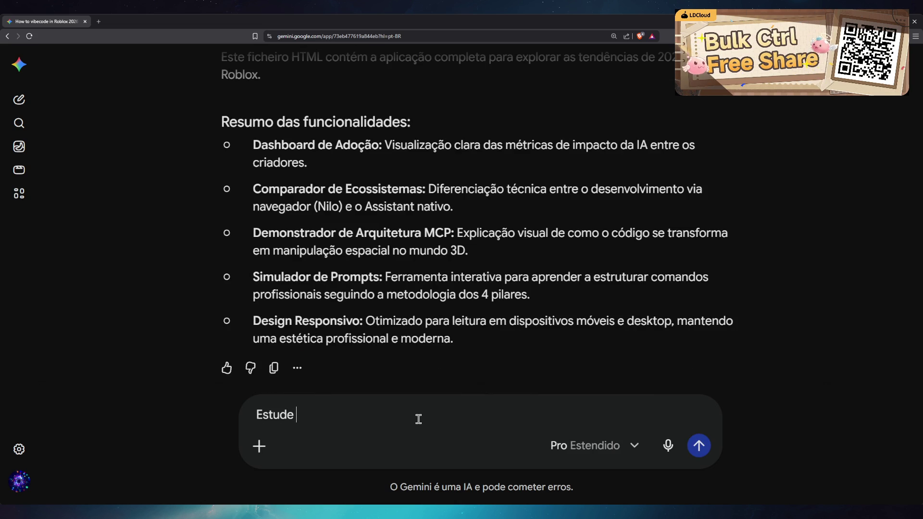
type(" o workflow de power use")
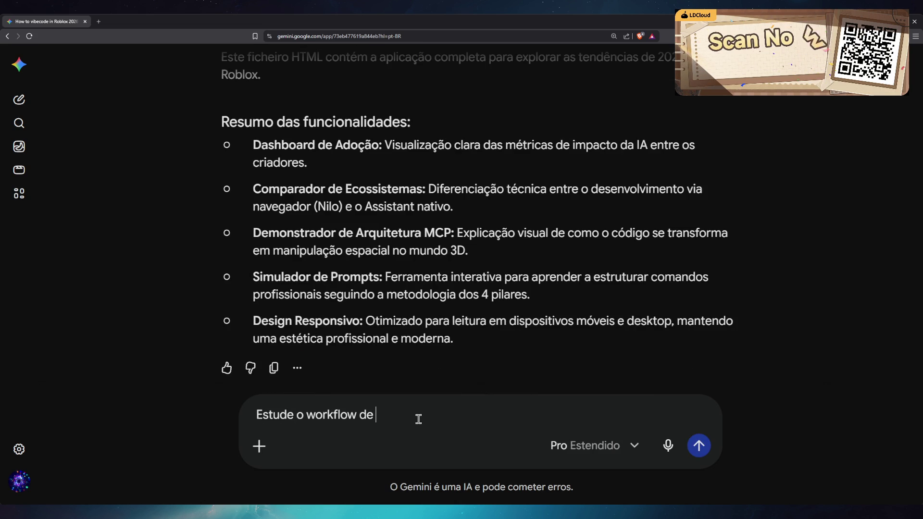
type("rs de desenvolvi")
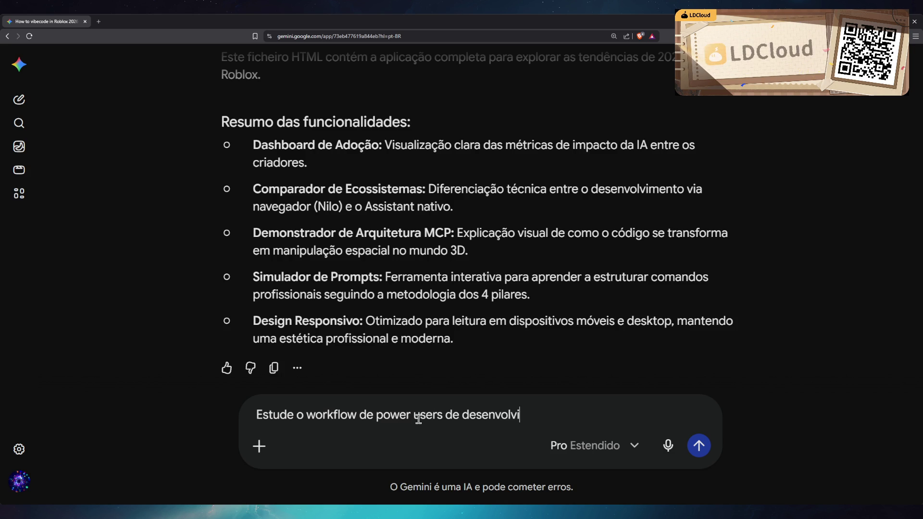
type("mento com AI vibecoding para Rob")
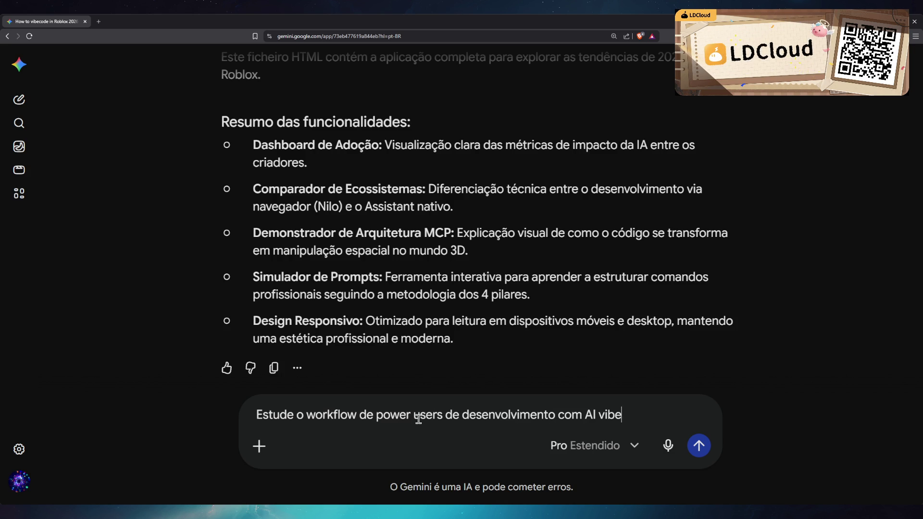
type("lox")
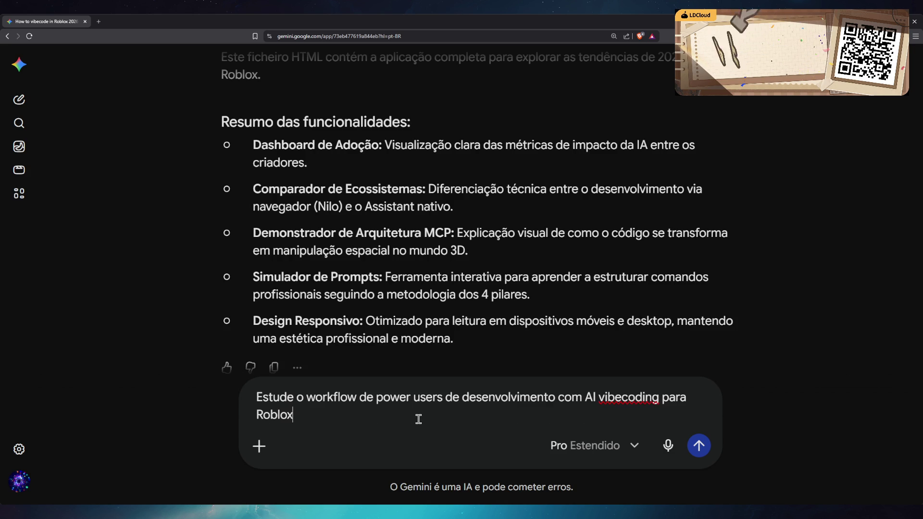
type("xperime")
key("ctrl+BackSpace")
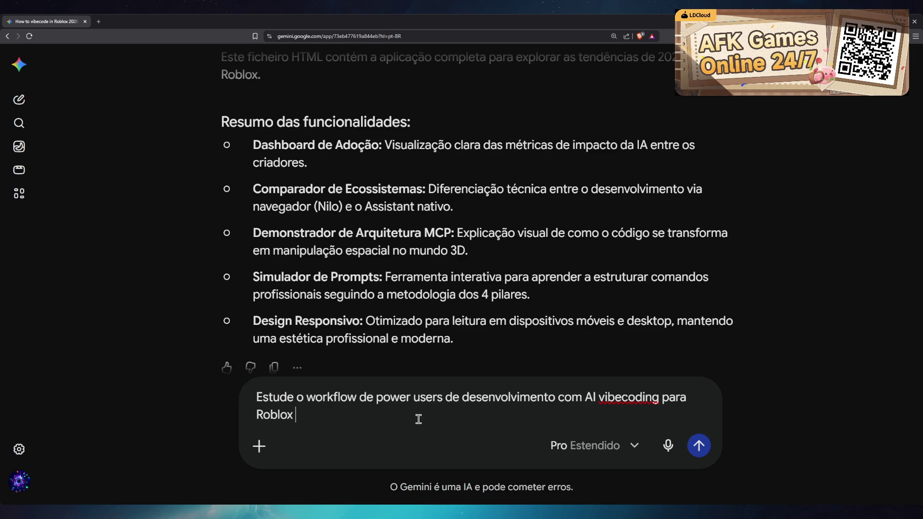
type("ences / Games")
key("Return")
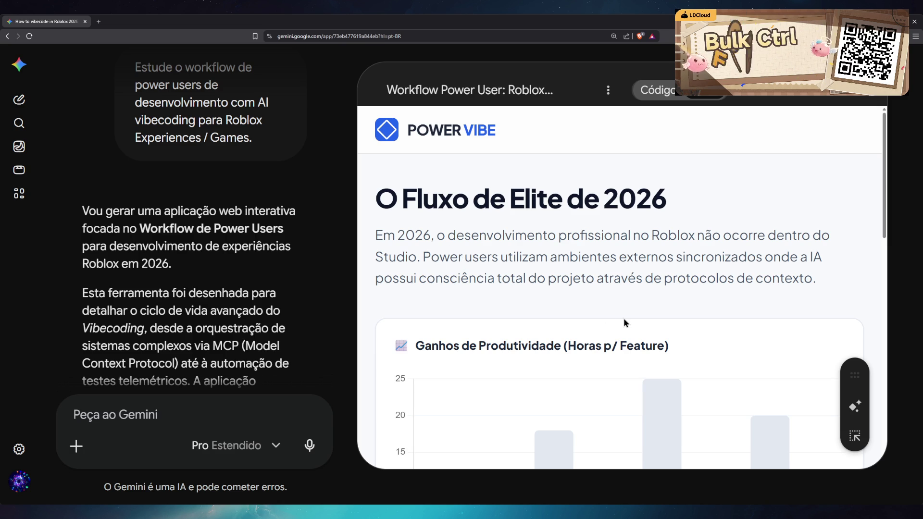
- Close the Power Vibe app preview and scroll back up to the original Deep Research prompt
scroll(624, 319, "down", 4)
left_click(845, 90)
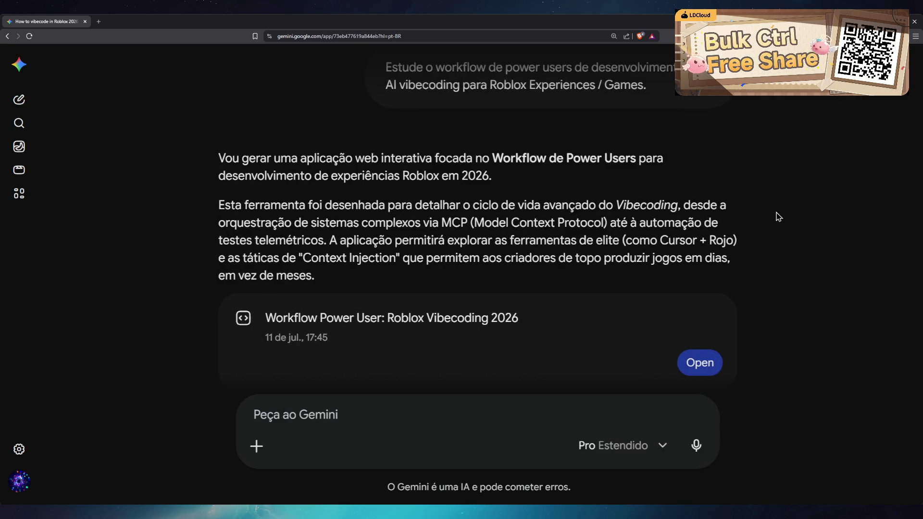
scroll(692, 246, "up", 10)
scroll(696, 248, "up", 12)
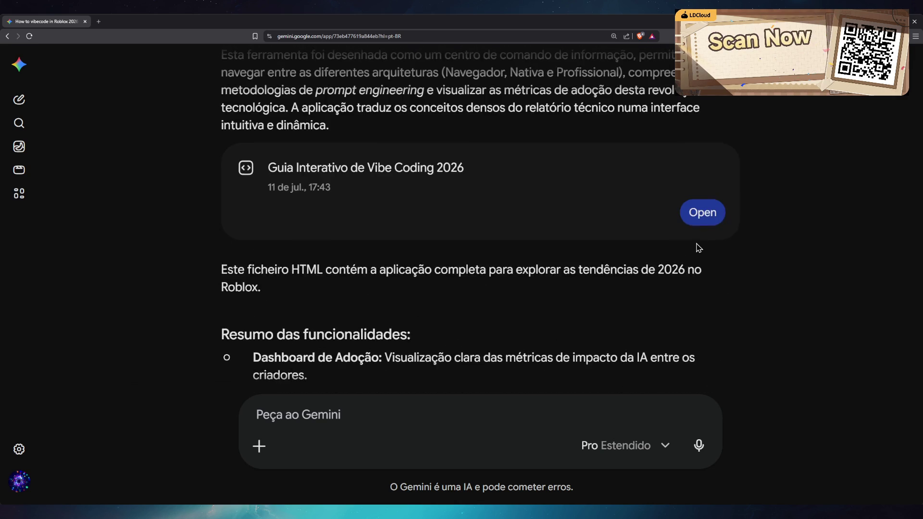
scroll(717, 250, "up", 3)
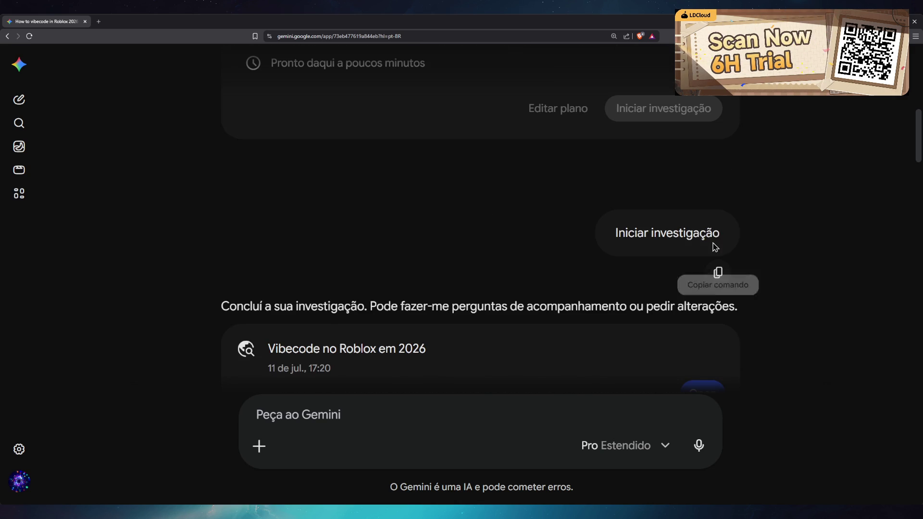
scroll(679, 247, "up", 5)
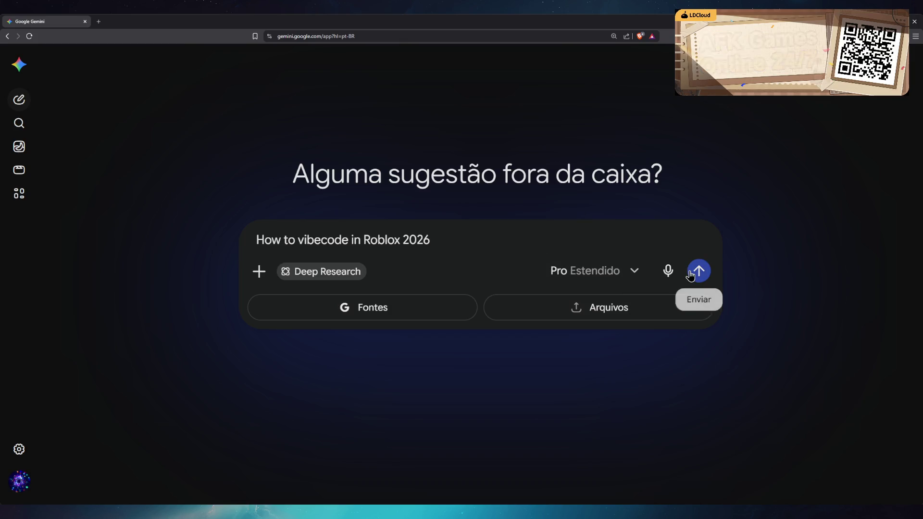
- Submit the 'How to vibecode in Roblox 2026' Deep Research, open z.ai in a new tab, then show the desktop
triple_click(484, 239)
key("Return")
key("ctrl+t")
type("z.ai")
key("Return")
left_click(36, 22)
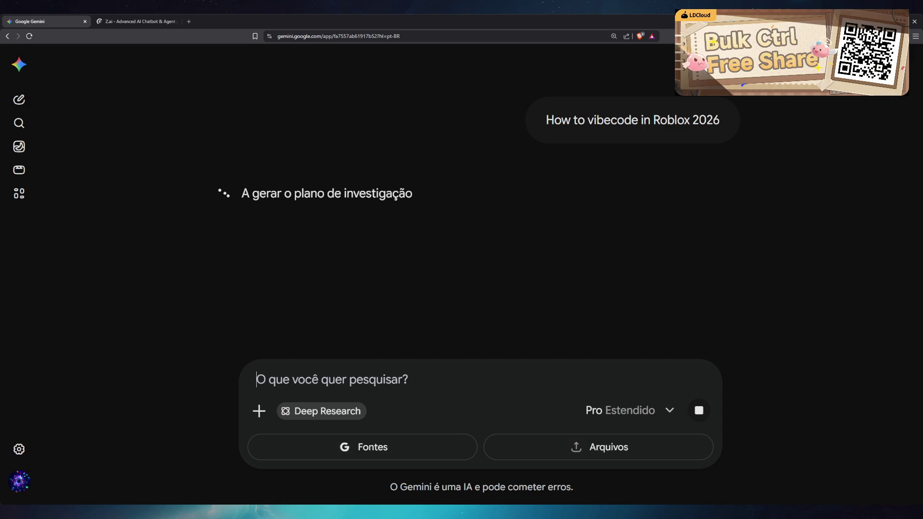
key("super+d")
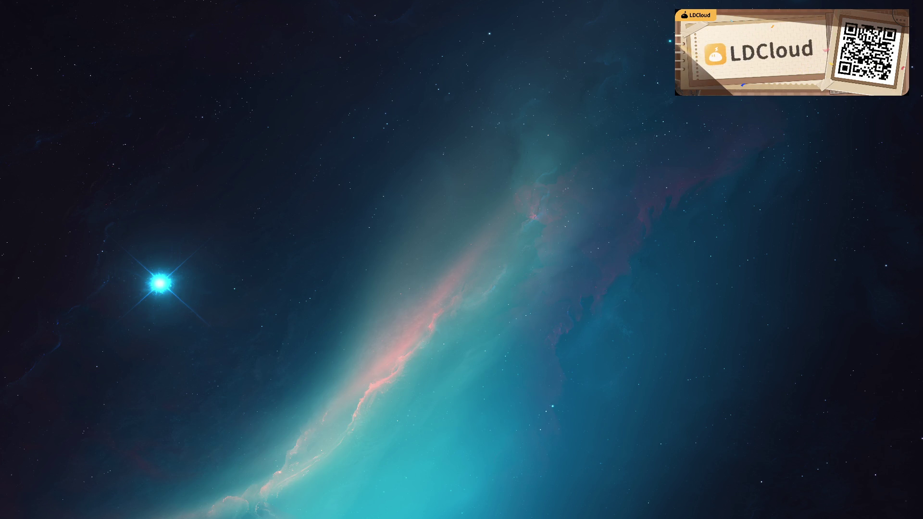
- Bring back z.ai and send 'How to vibecode in Roblox 2026' with web search enabled
key("super+d")
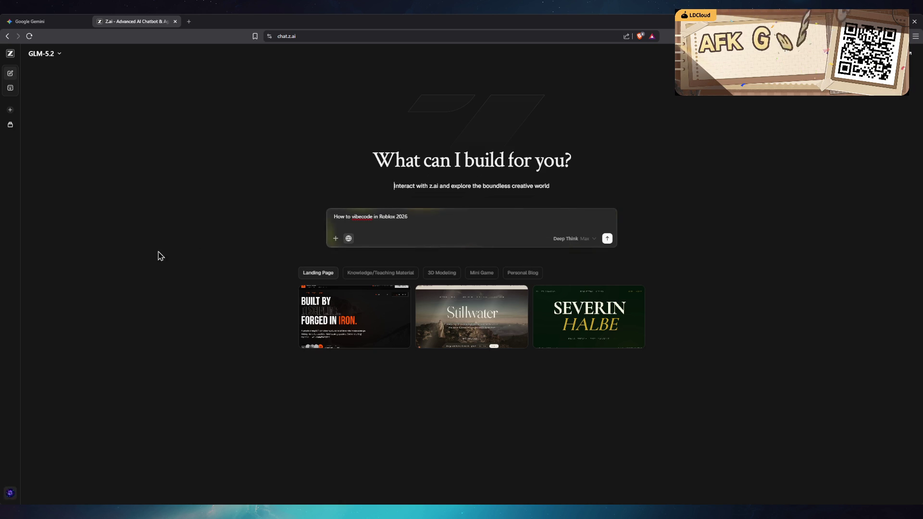
mouse_move(409, 295)
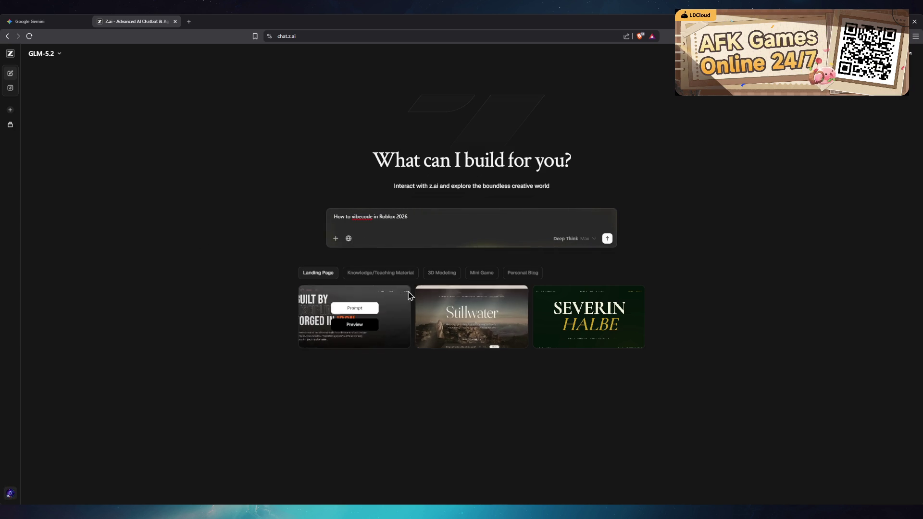
left_click(349, 239)
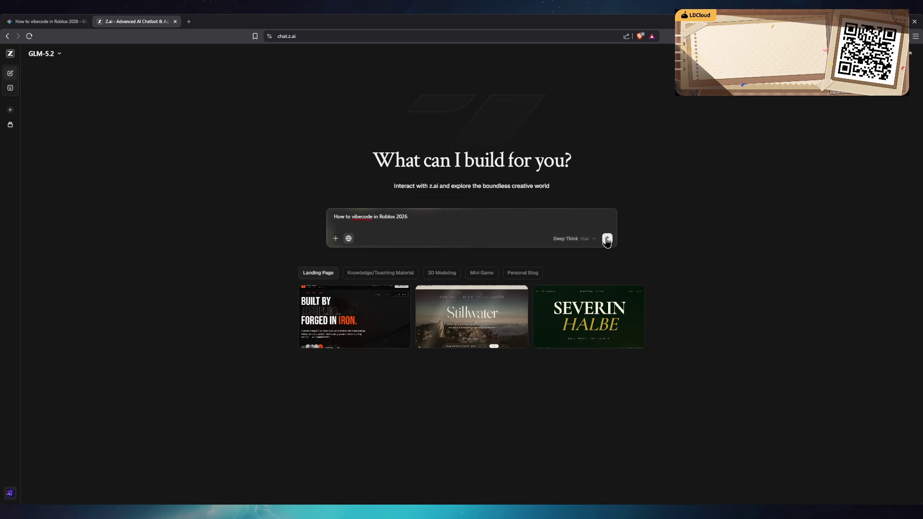
left_click(606, 239)
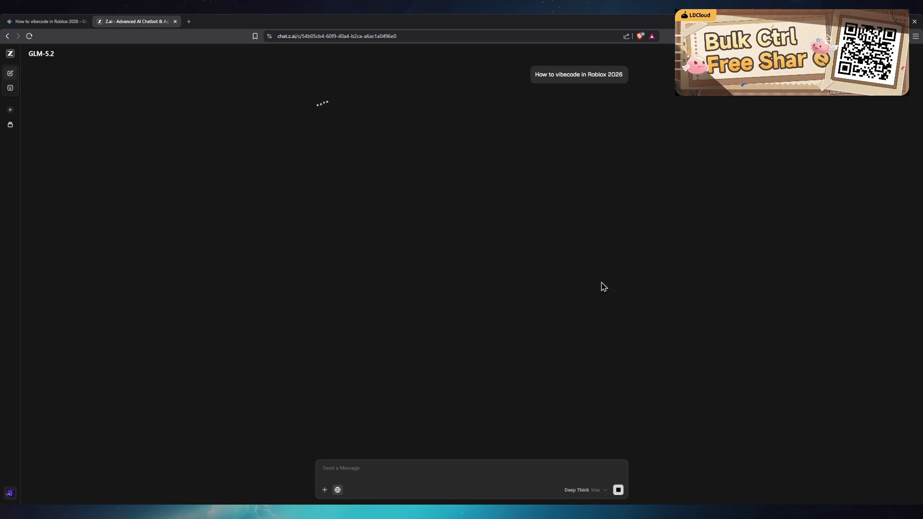
- Wait for GLM-5.2's full answer, then scroll back up to its beginning
mouse_move(579, 493)
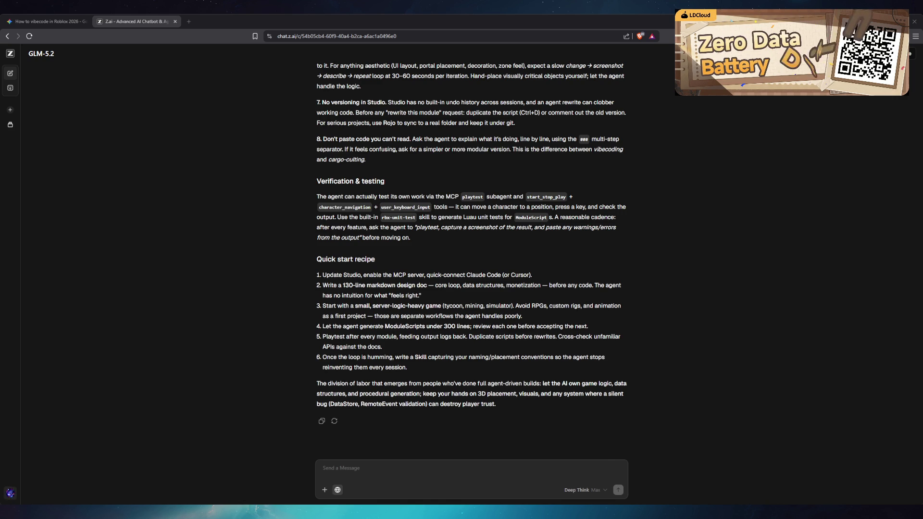
scroll(471, 260, "up", 7)
scroll(471, 260, "up", 20)
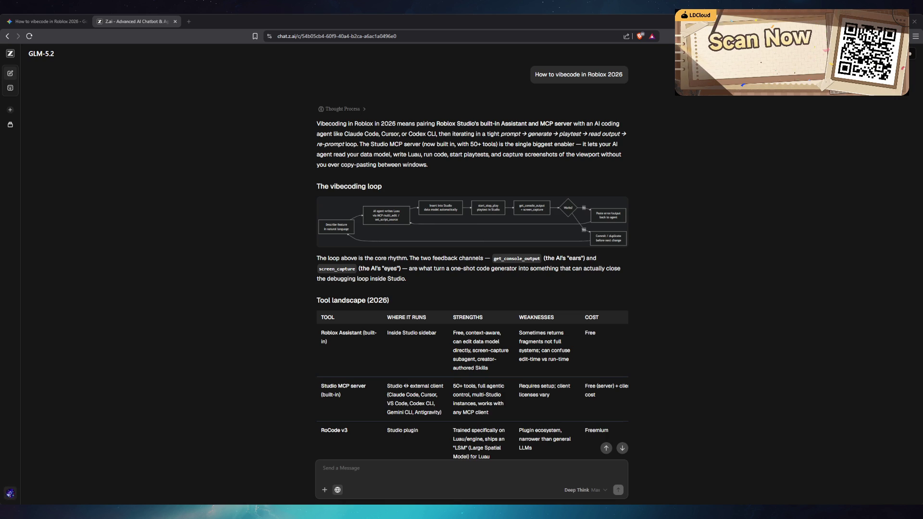
- Send z.ai the follow-up 'Research the power user workflow state-of-the-art roblox vibecoding' and return to Gemini
left_click(361, 469)
type("Re")
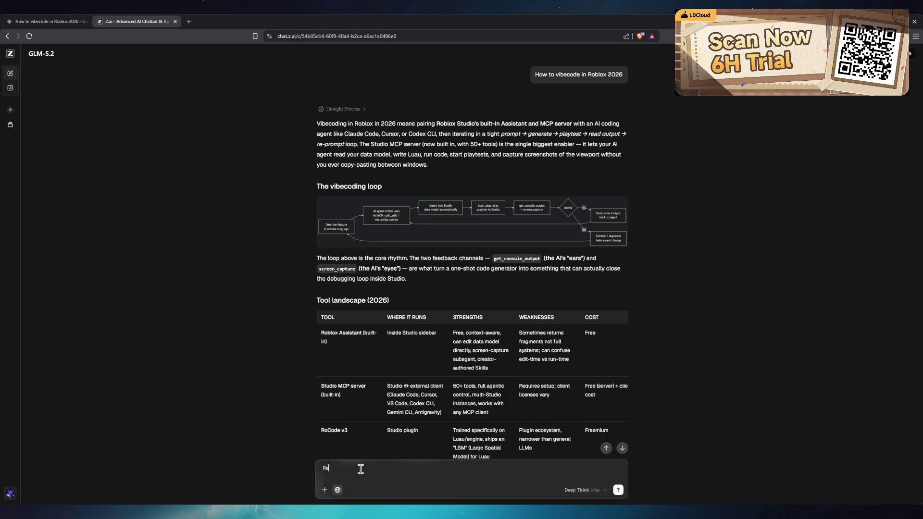
type("search the power use")
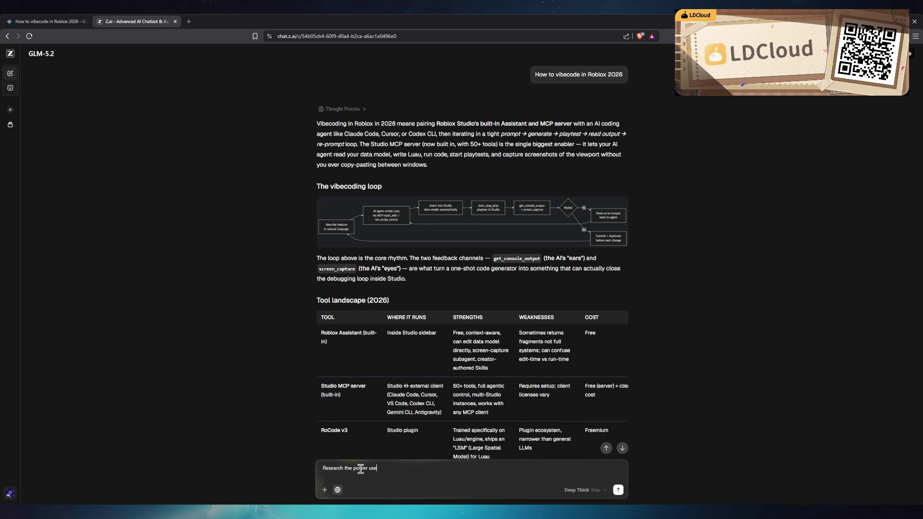
type("r workflow")
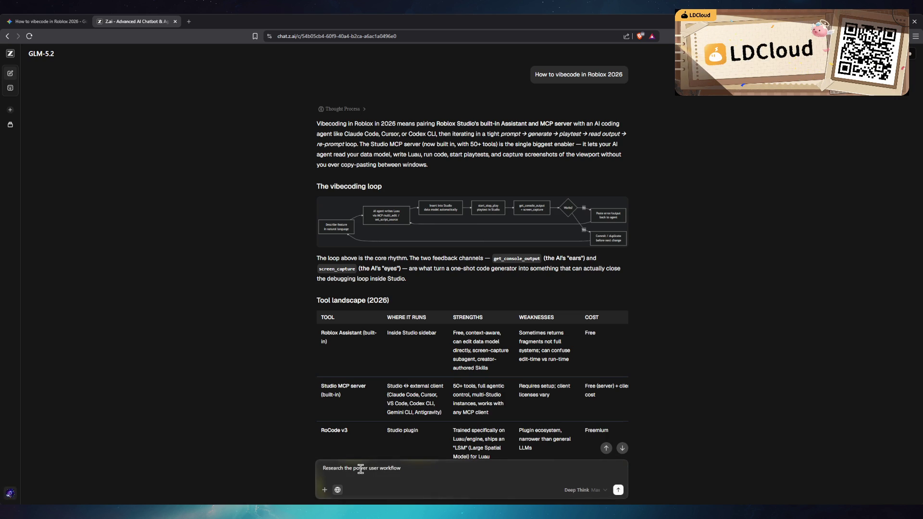
type(" state-of-the-a")
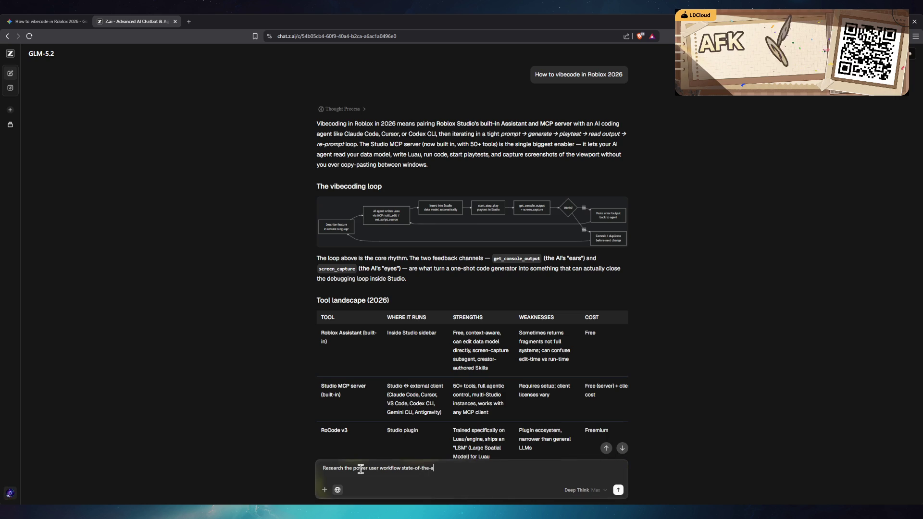
type("rt roblox vibecoding")
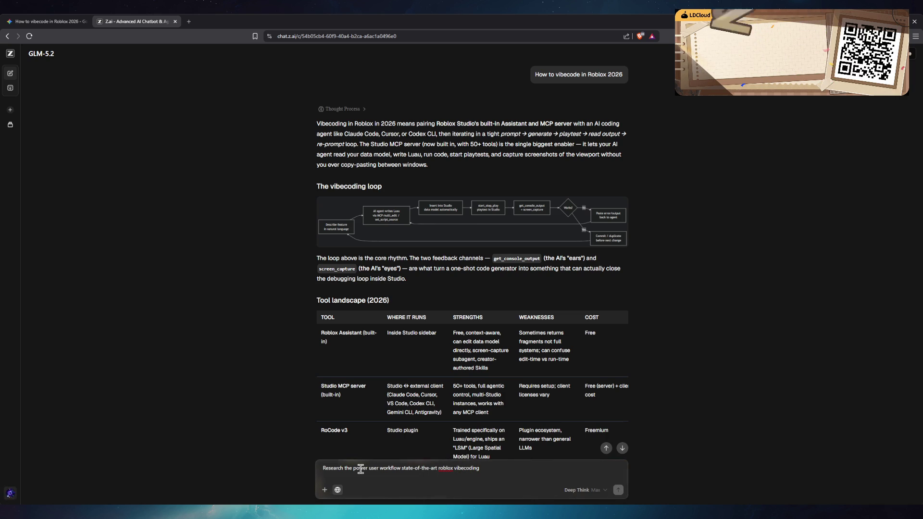
key("Return")
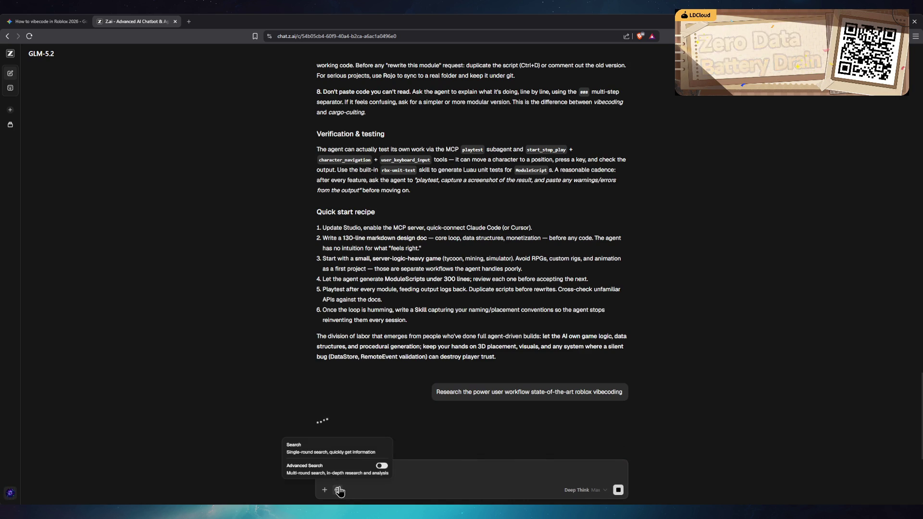
left_click(48, 21)
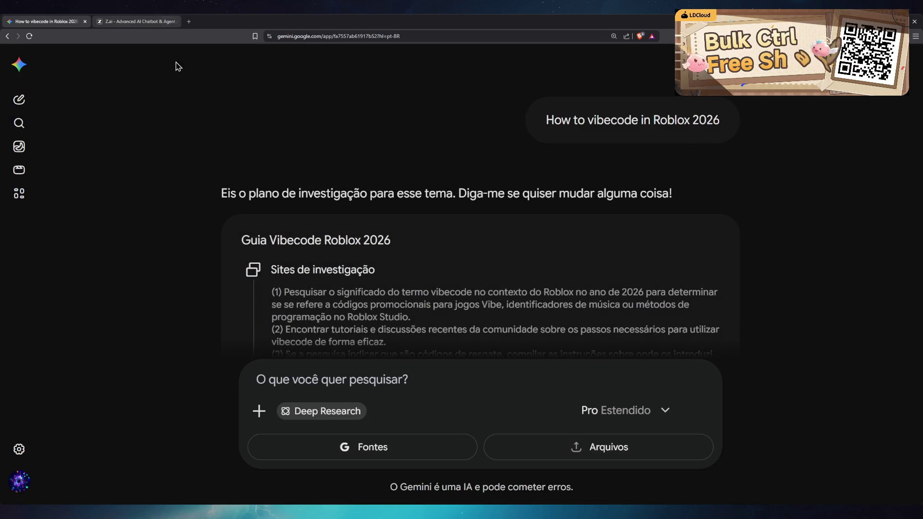
- Start the Guia Vibecode Roblox 2026 Deep Research and zoom the page out while it runs
scroll(516, 337, "down", 5)
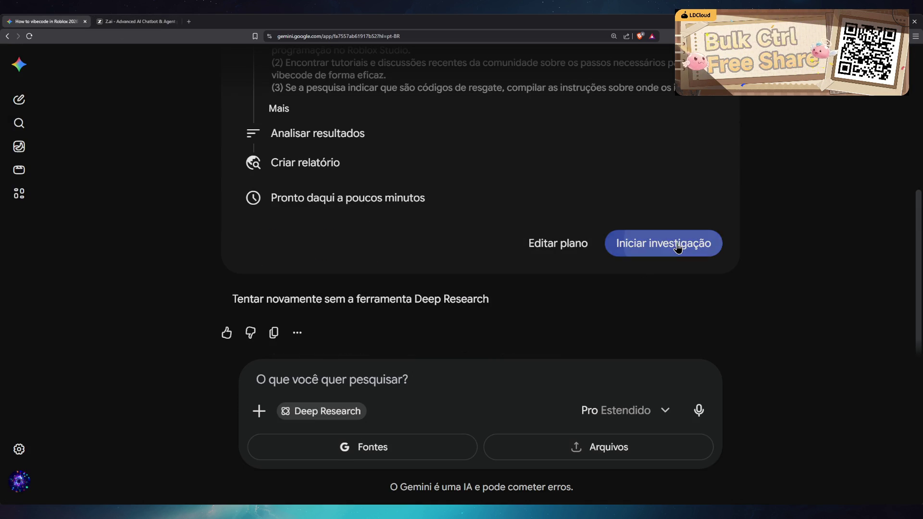
left_click(620, 247)
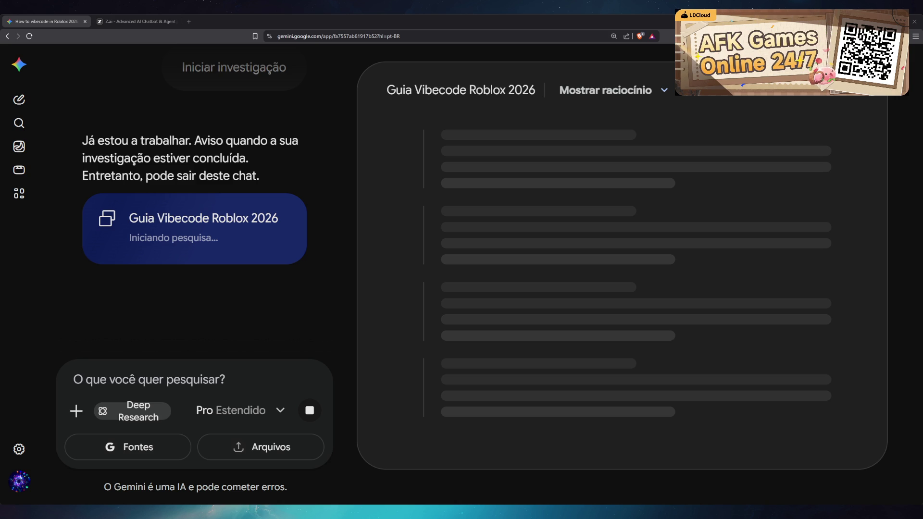
key("ctrl+minus")
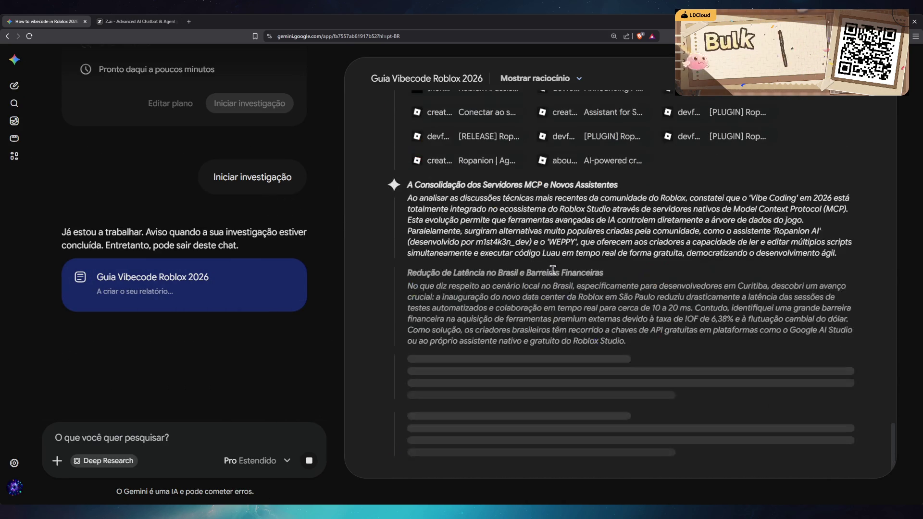
- Follow the Roblox vibe-coding research reasoning on MCP servers, Brazil latency and error mapping as the report starts
mouse_move(278, 215)
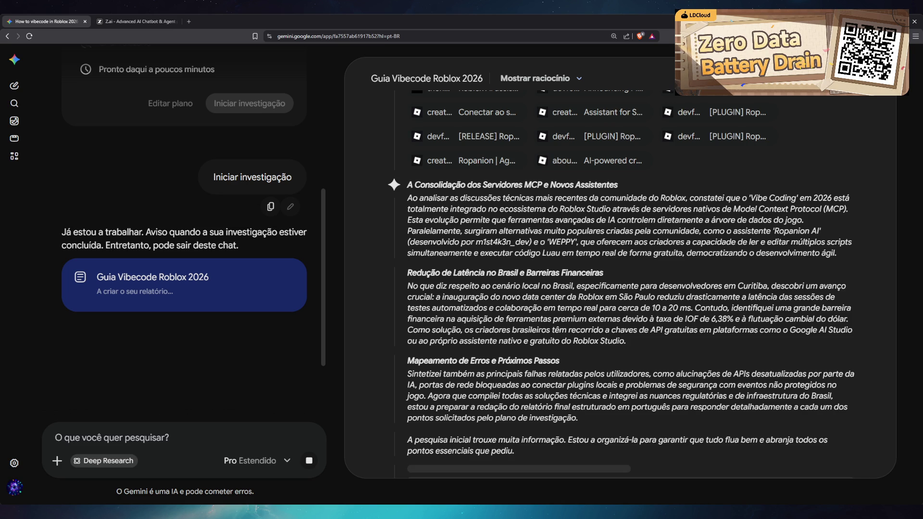
scroll(162, 296, "down", 3)
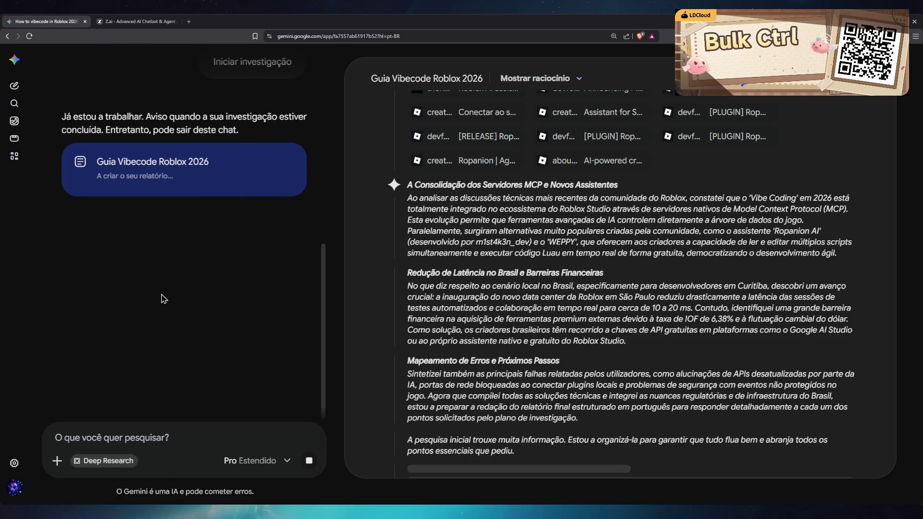
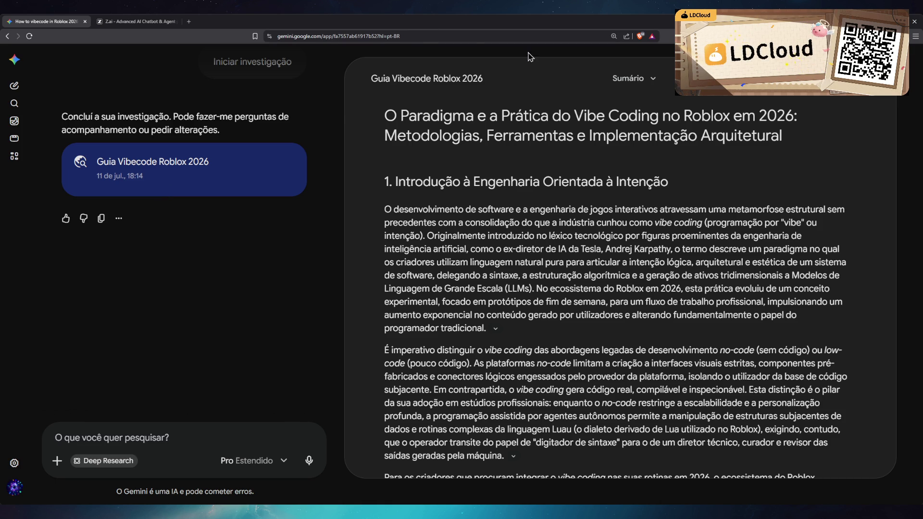
- Return to the power-user Roblox vibecoding reply in the Z.ai GLM-5.2 conversation
left_click(142, 21)
scroll(275, 262, "up", 20)
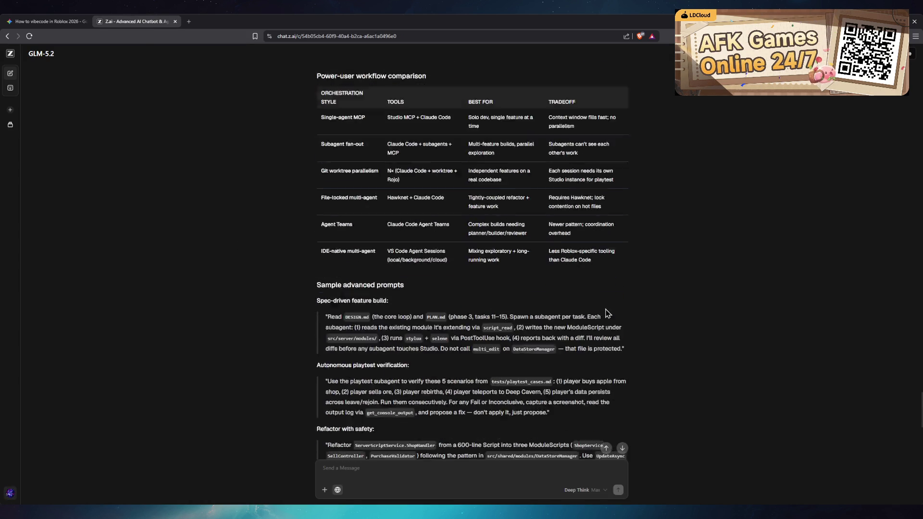
scroll(702, 332, "up", 20)
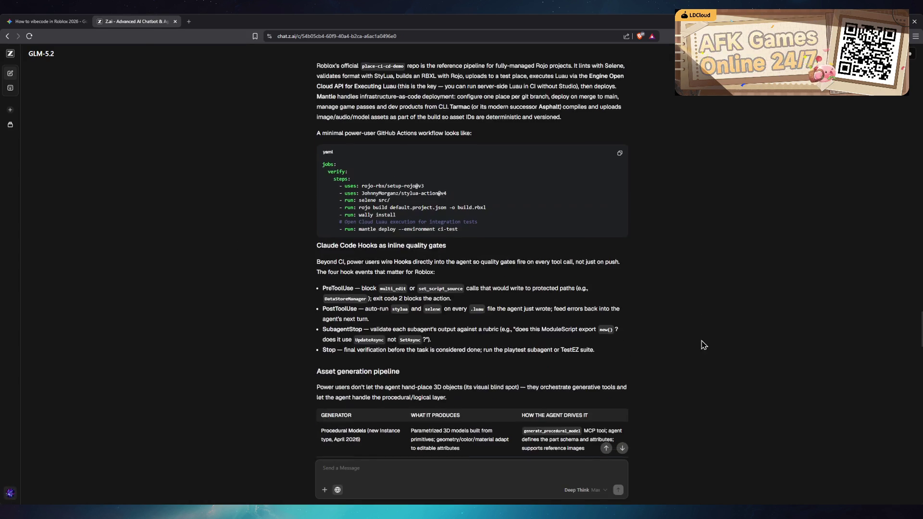
scroll(702, 339, "up", 20)
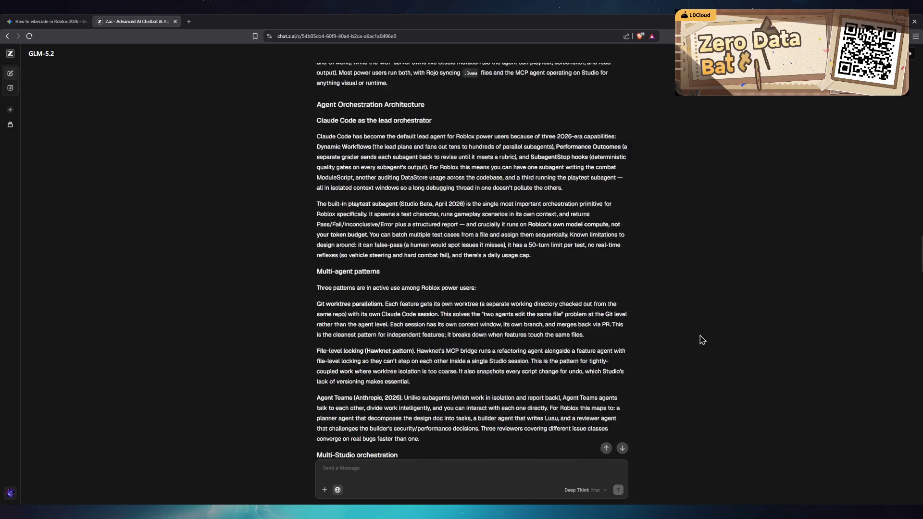
scroll(737, 338, "down", 3)
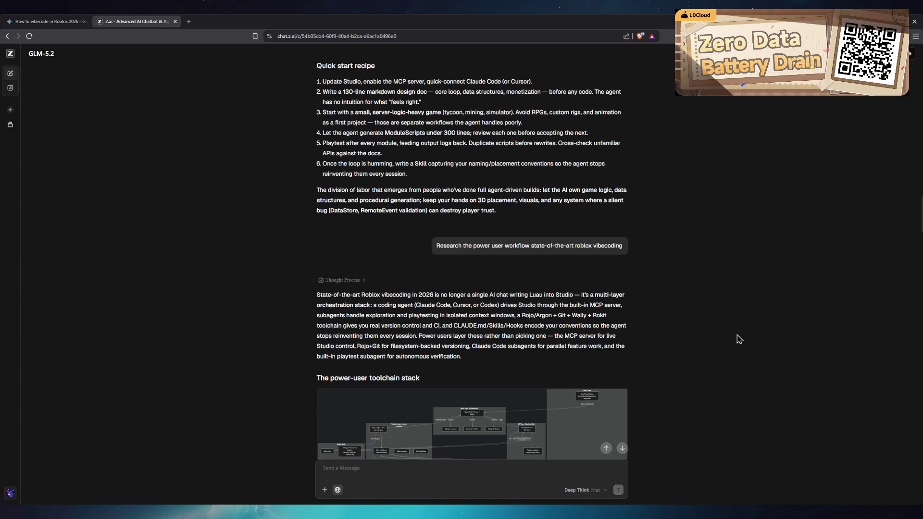
- Zoom the page in two levels and read down past the toolchain stack diagram
key("ctrl+plus")
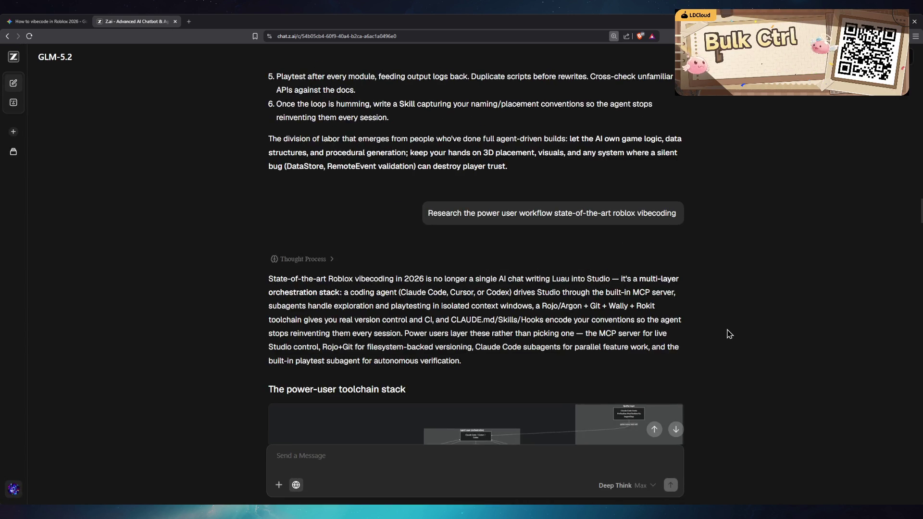
key("ctrl+plus")
scroll(729, 333, "down", 2)
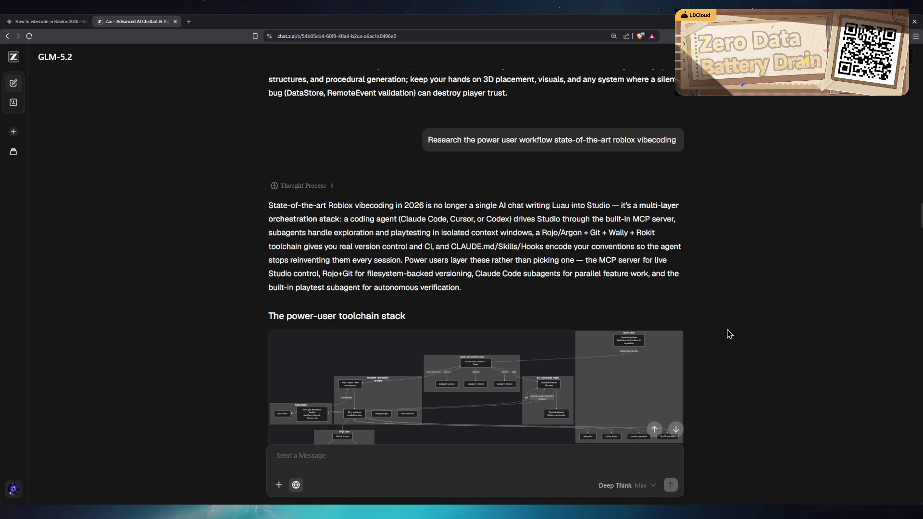
scroll(772, 319, "down", 1)
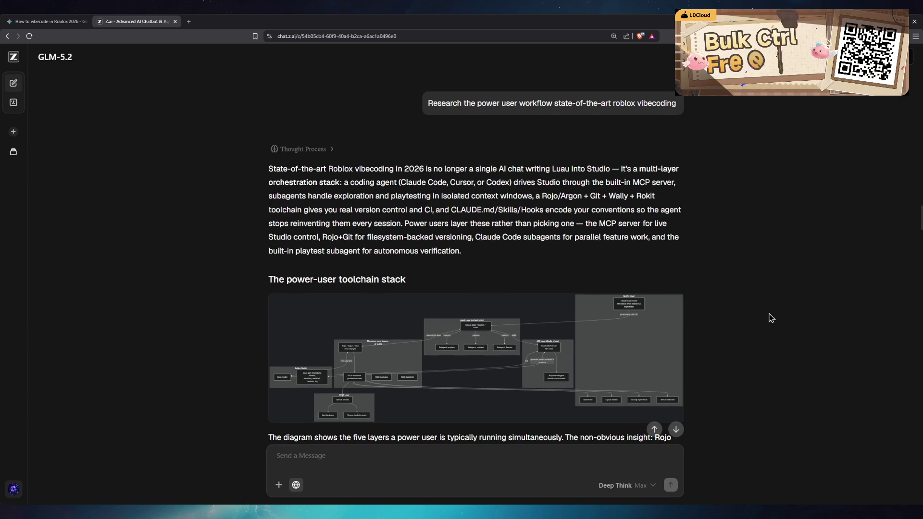
scroll(783, 319, "down", 2)
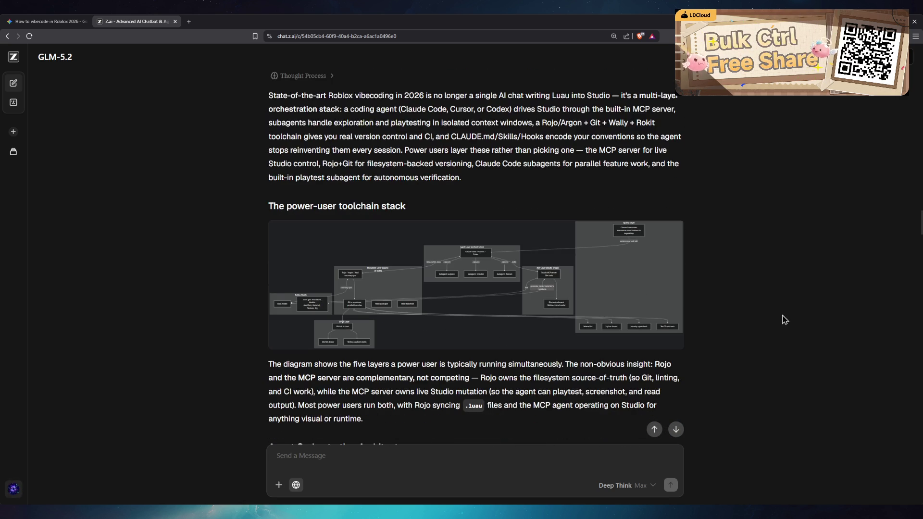
scroll(784, 321, "down", 6)
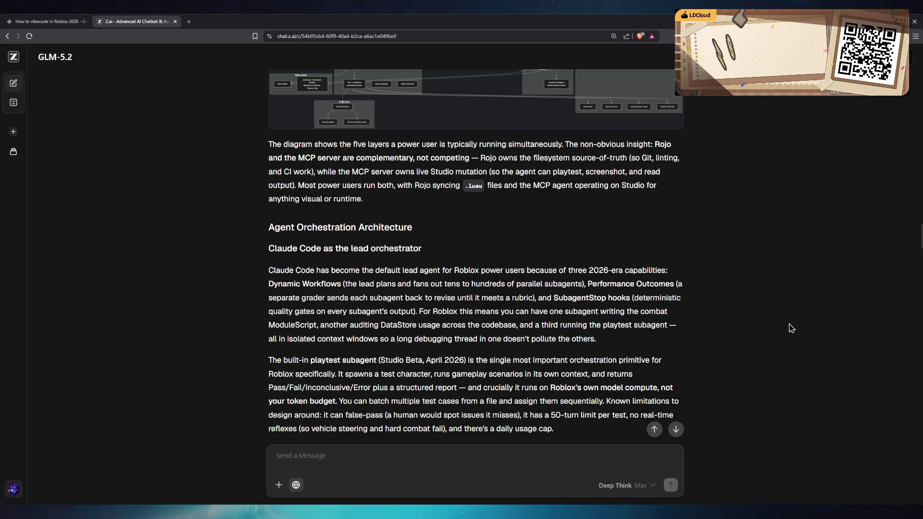
- Read past the diagram caption through the Multi-agent patterns to Multi-Studio orchestration
scroll(792, 327, "down", 2)
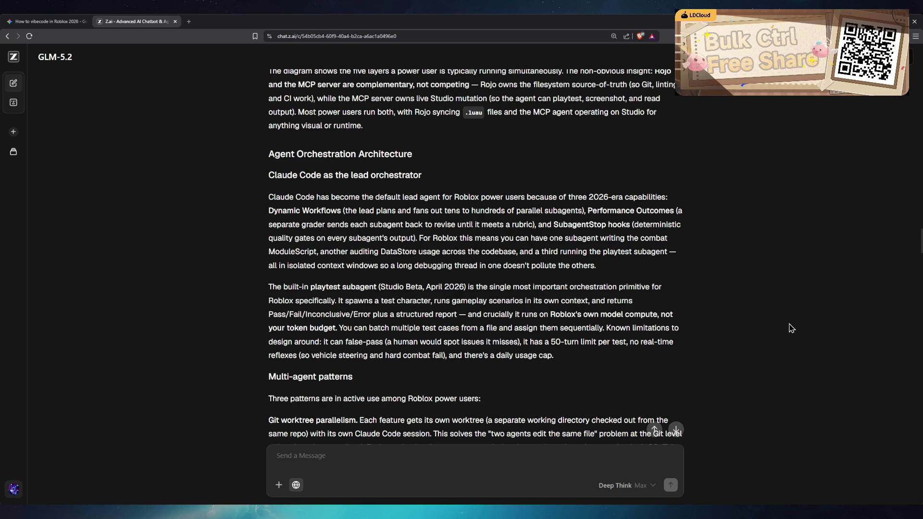
scroll(791, 328, "down", 1)
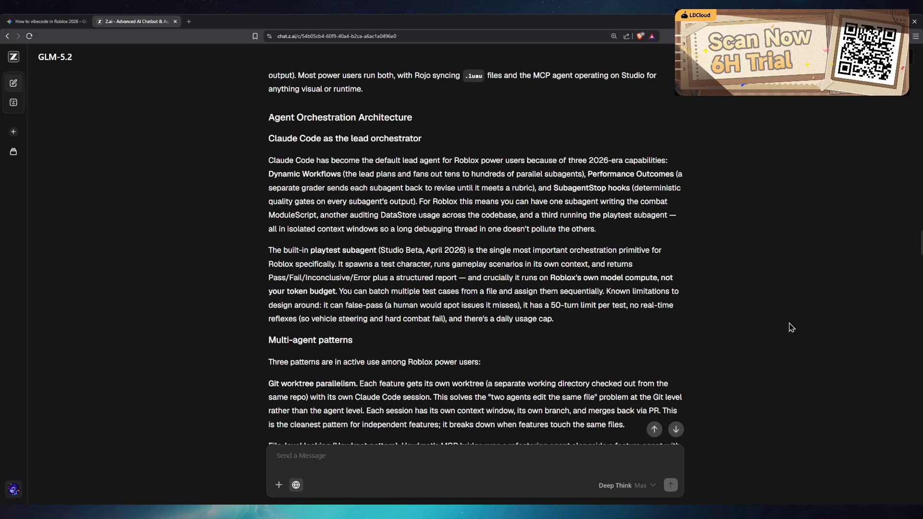
scroll(791, 328, "down", 1)
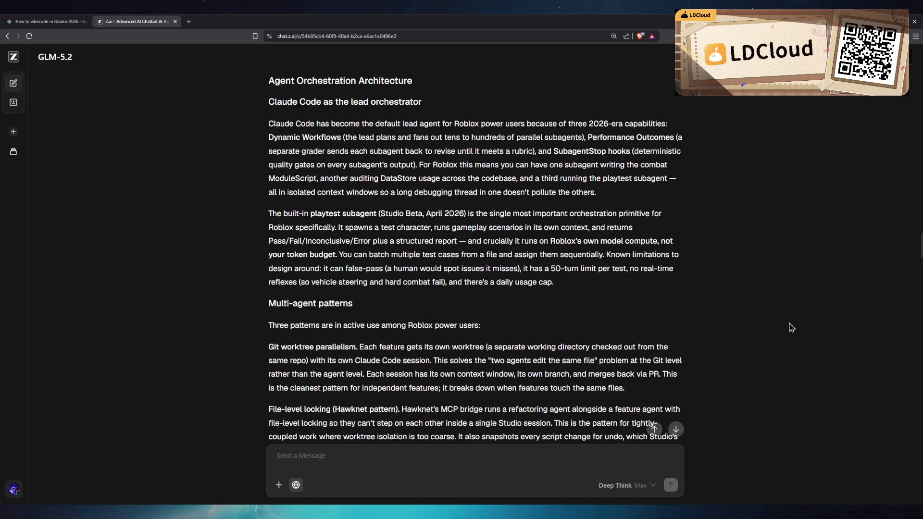
scroll(791, 329, "down", 2)
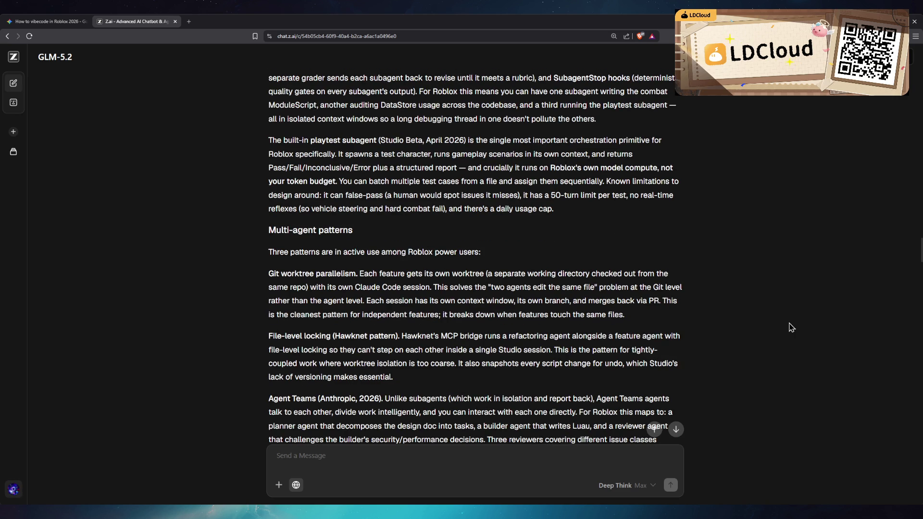
scroll(791, 329, "down", 2)
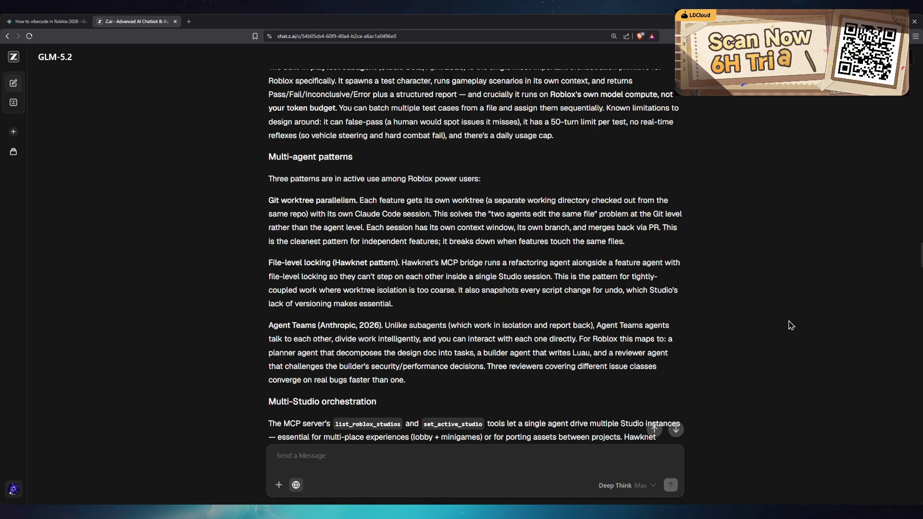
- Read down the GLM reply to the Rojo vs Argon vs Azul sync-layer table
scroll(791, 326, "down", 1)
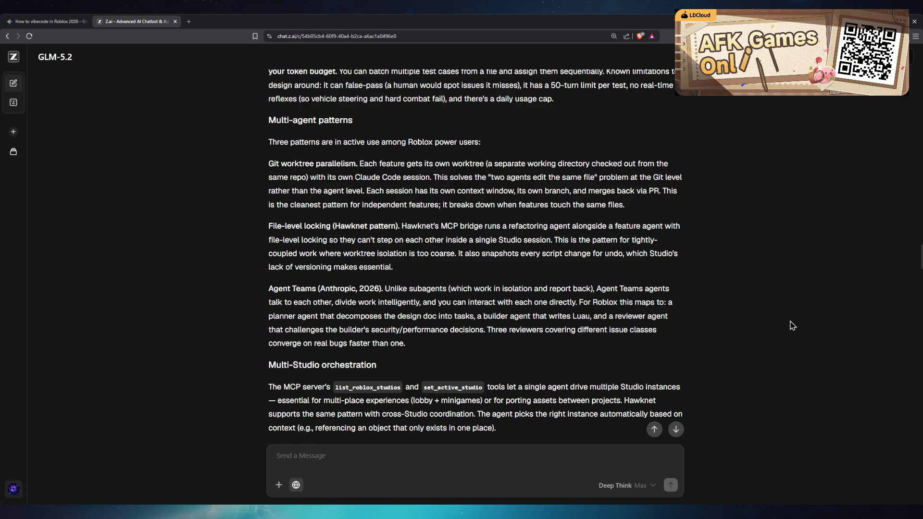
scroll(792, 326, "down", 1)
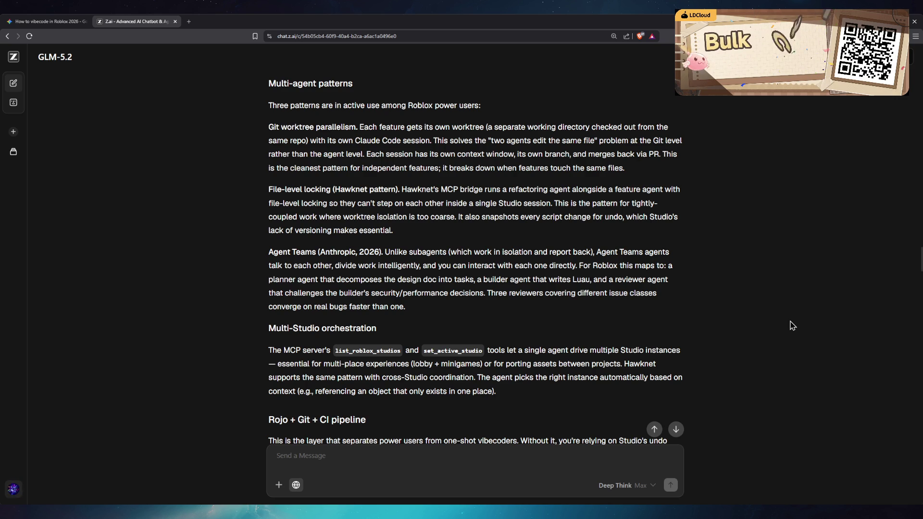
scroll(792, 325, "down", 2)
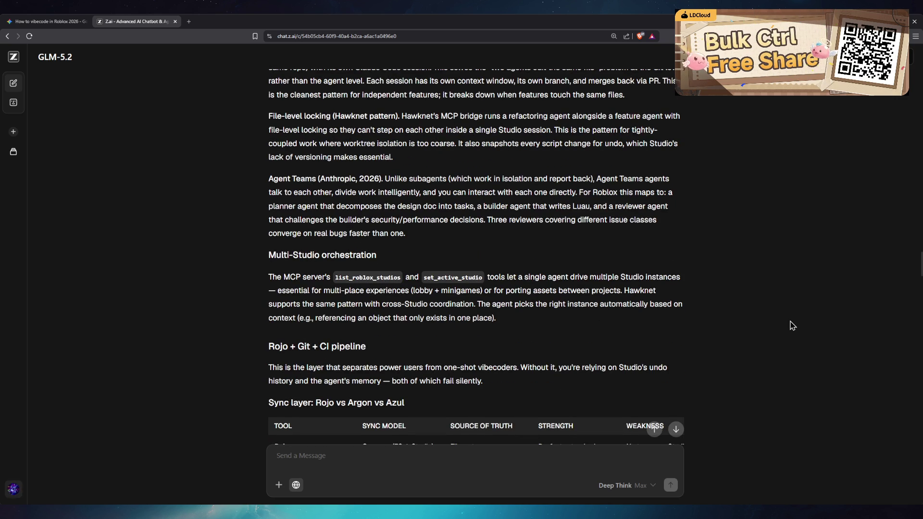
scroll(792, 325, "down", 2)
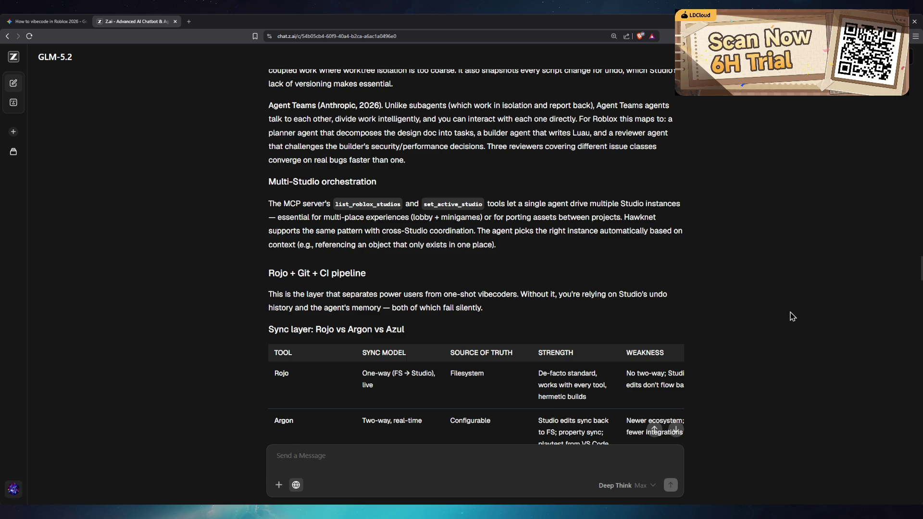
scroll(792, 316, "down", 1)
scroll(791, 315, "down", 2)
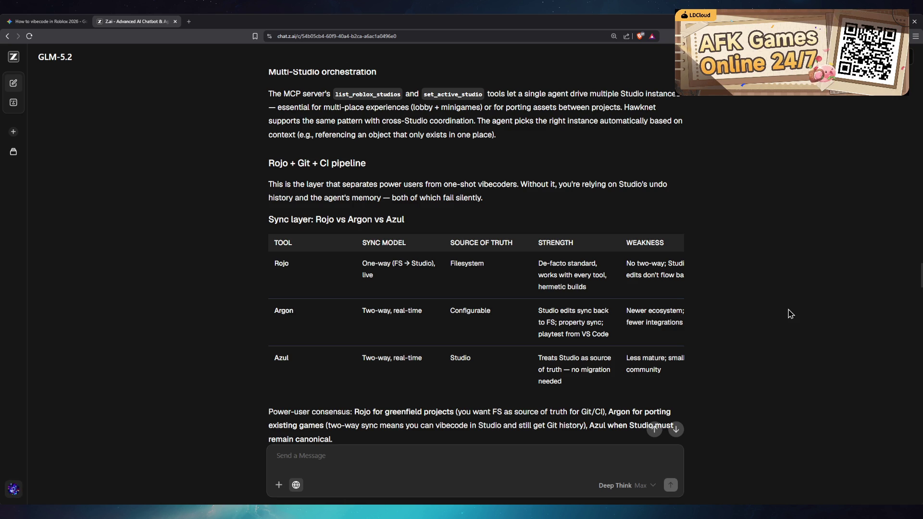
scroll(791, 313, "down", 1)
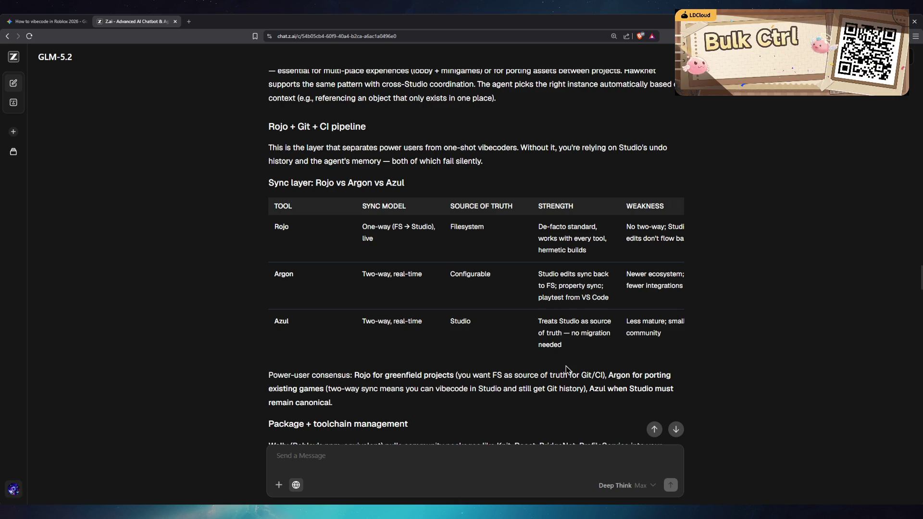
- Scroll the table sideways to read the WEAKNESS column, then continue to the Rojo + Git + CI section
scroll(585, 363, "right", 1)
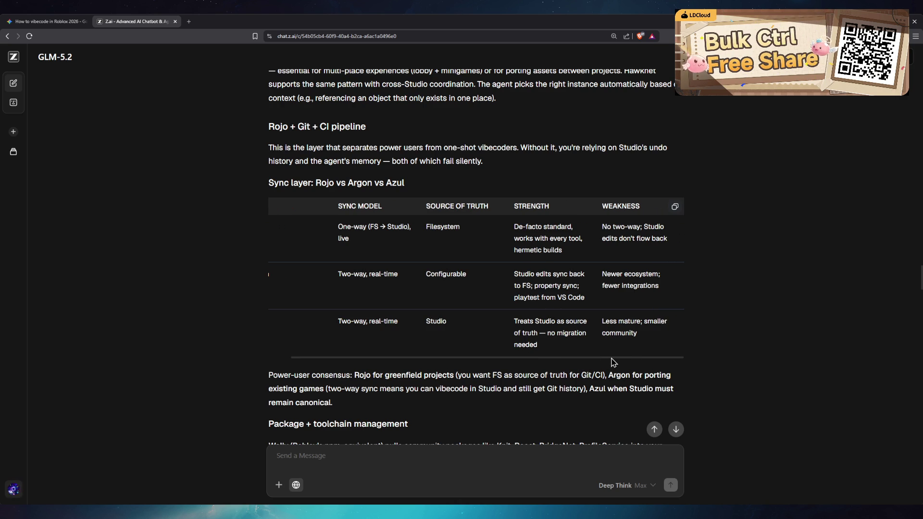
scroll(614, 363, "left", 1)
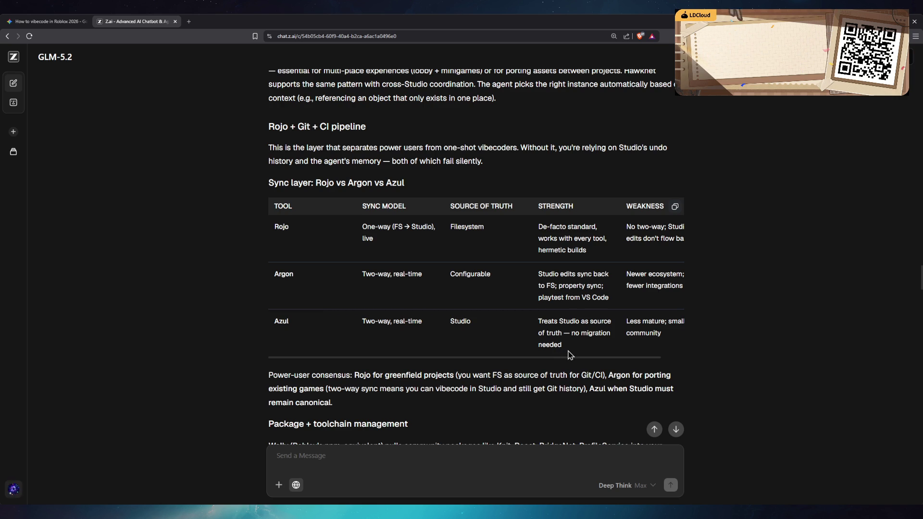
left_click_drag(570, 356, 613, 358)
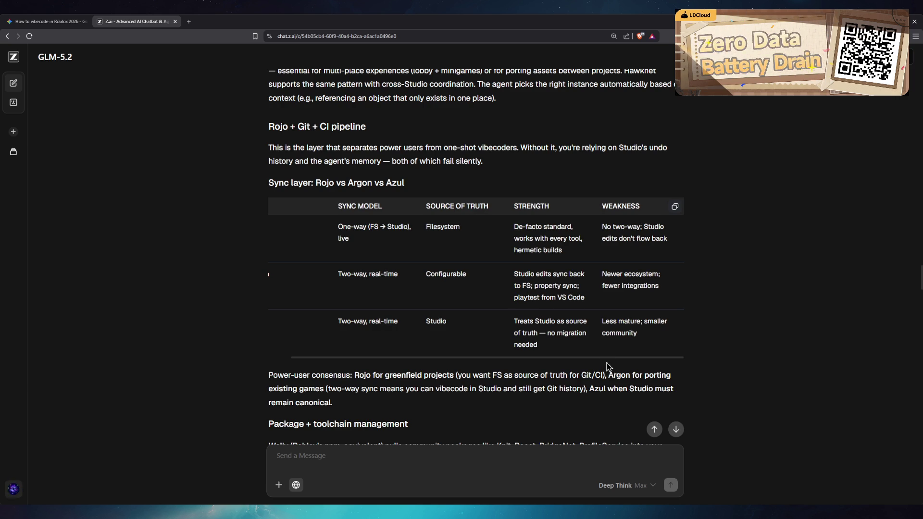
left_click_drag(606, 366, 514, 366)
scroll(724, 332, "down", 1)
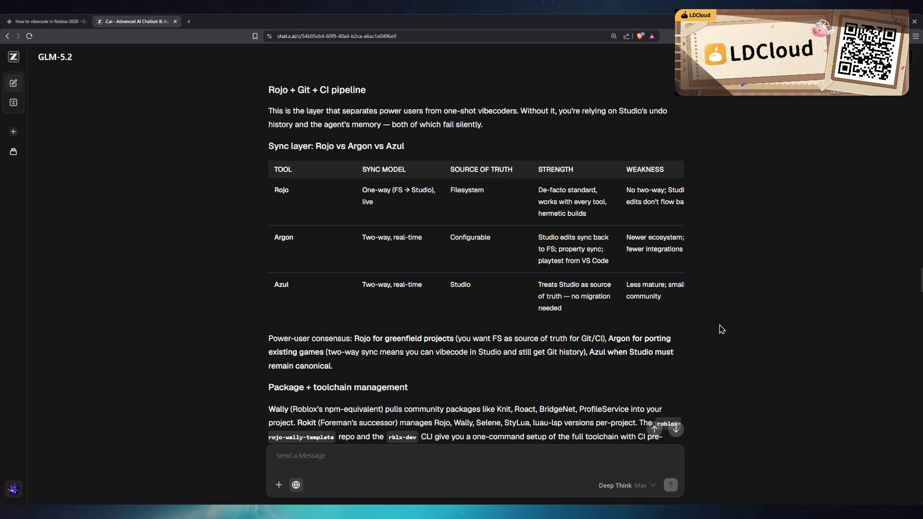
- Skim the quality gates, CI/CD, Hooks and workflow comparison down to the sample advanced prompts
scroll(721, 329, "down", 2)
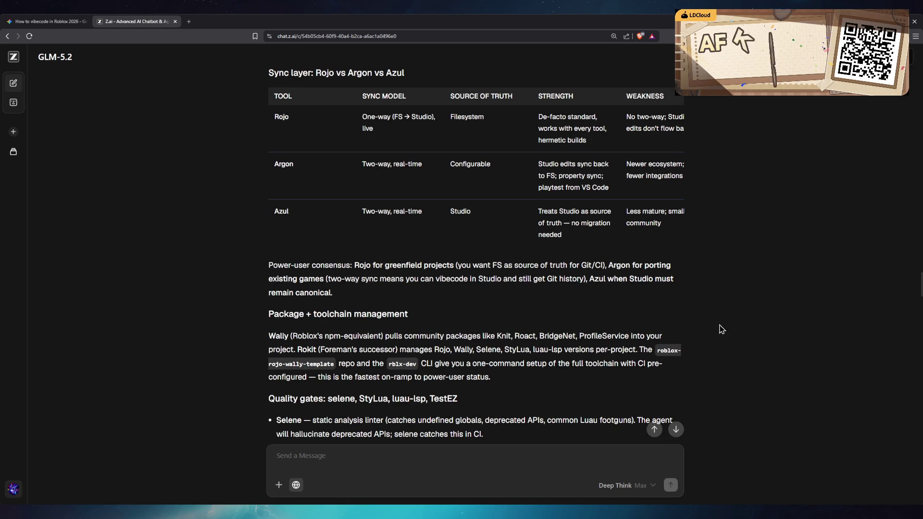
scroll(721, 329, "down", 2)
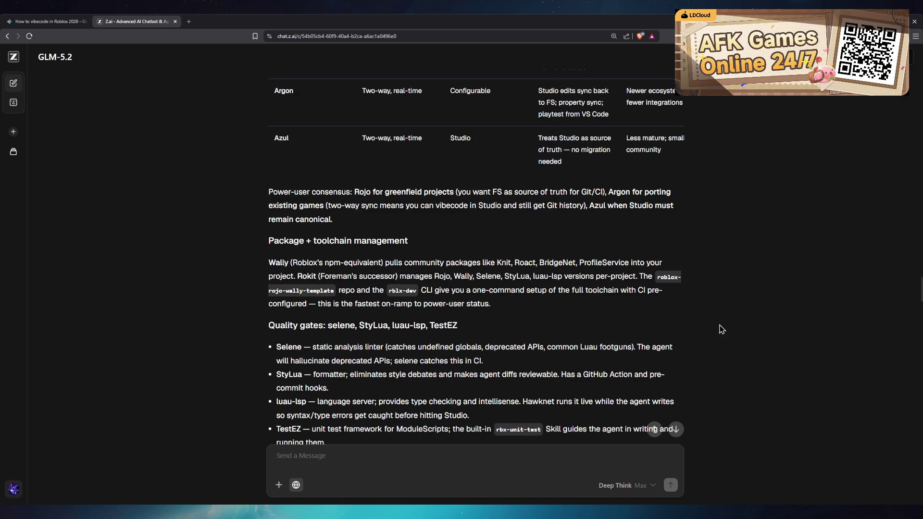
scroll(721, 329, "down", 4)
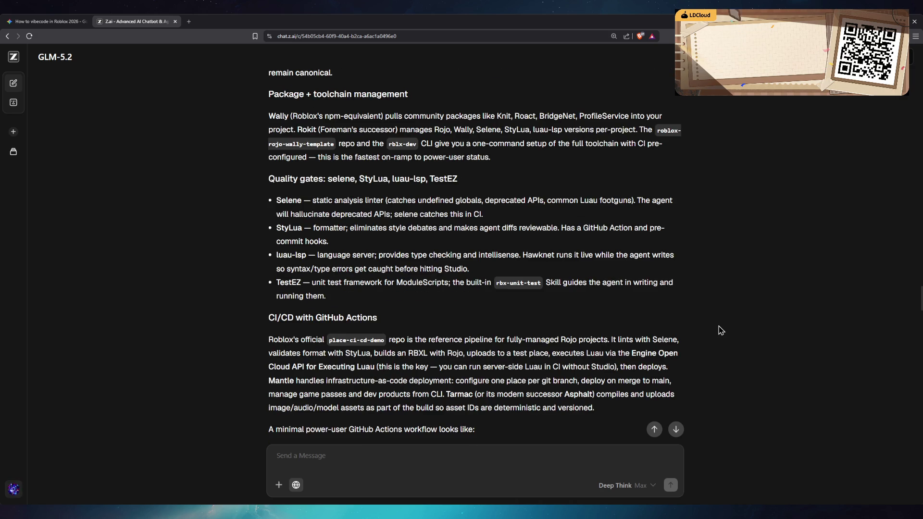
scroll(721, 329, "down", 3)
scroll(721, 330, "down", 5)
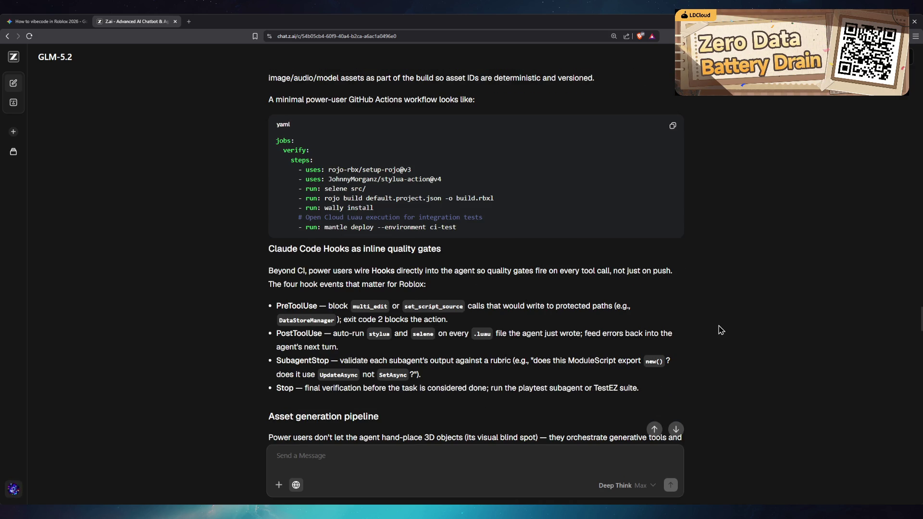
scroll(721, 329, "down", 15)
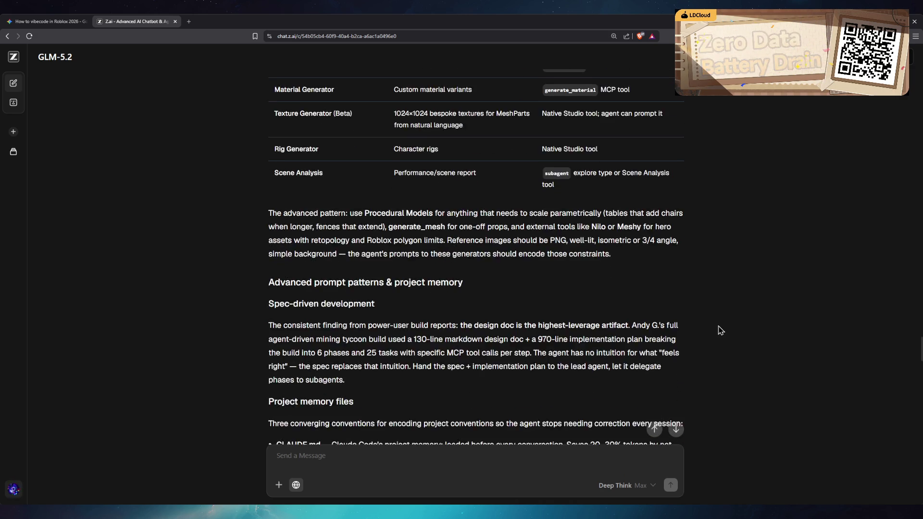
scroll(743, 342, "down", 8)
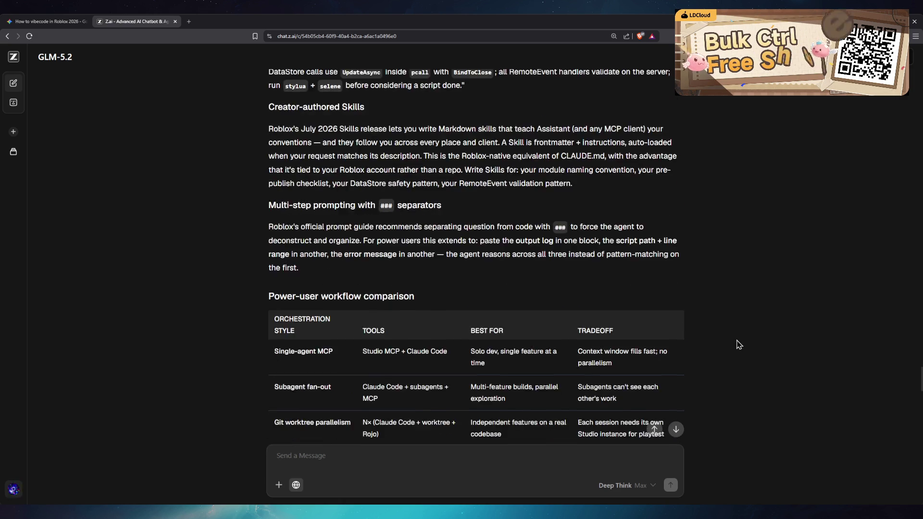
scroll(734, 345, "down", 10)
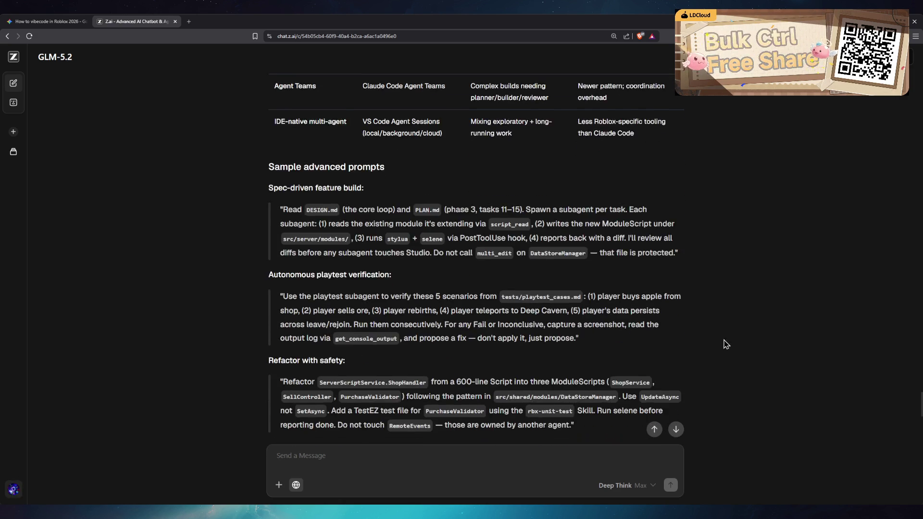
scroll(719, 338, "down", 4)
left_click(487, 463)
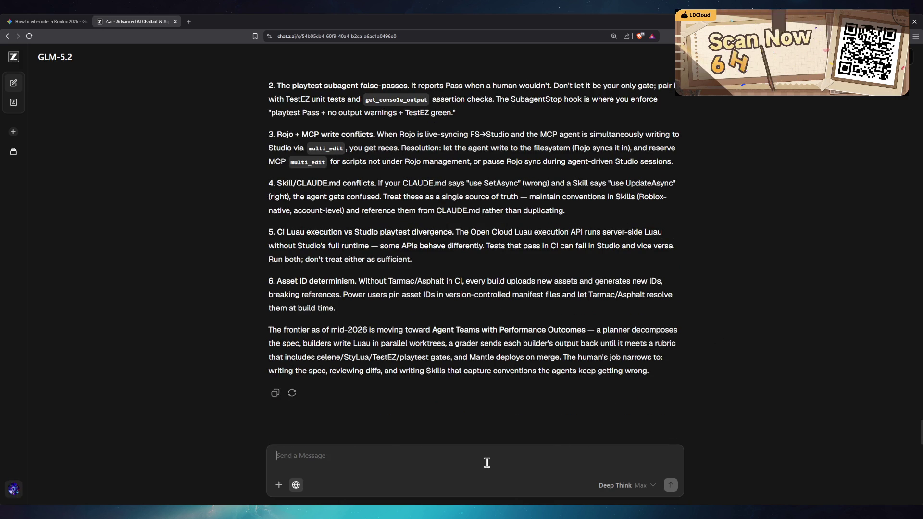
- Send GLM-5.2 'Summary for me just what matter and what to do to start vibecoding to Roblox.'
type("Summary for me just")
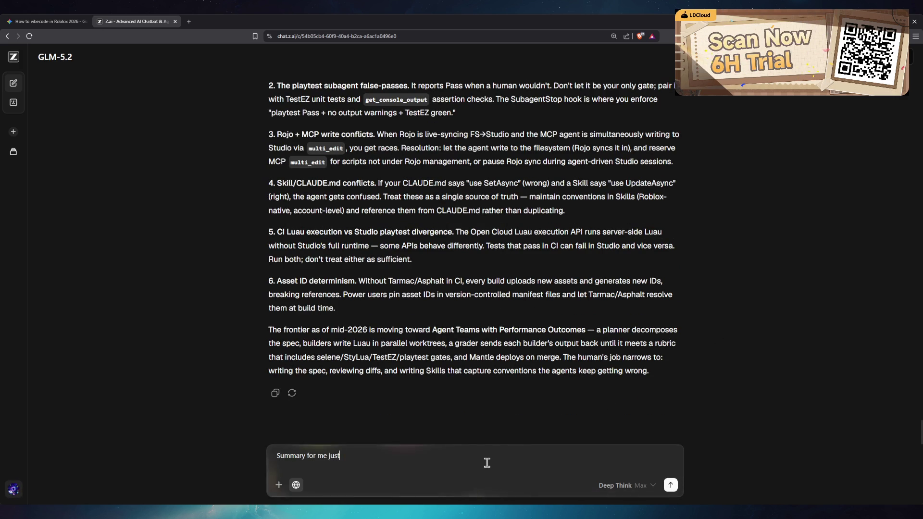
type(" what matter and ")
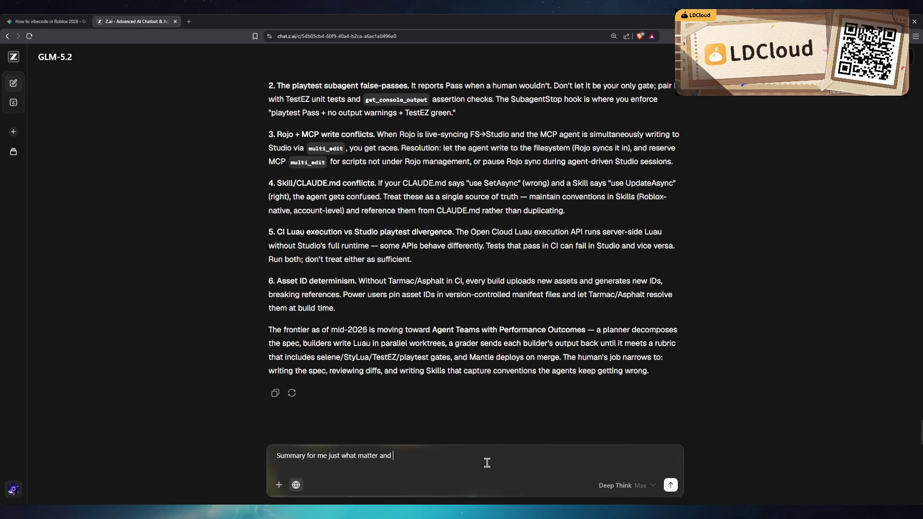
type("what to do")
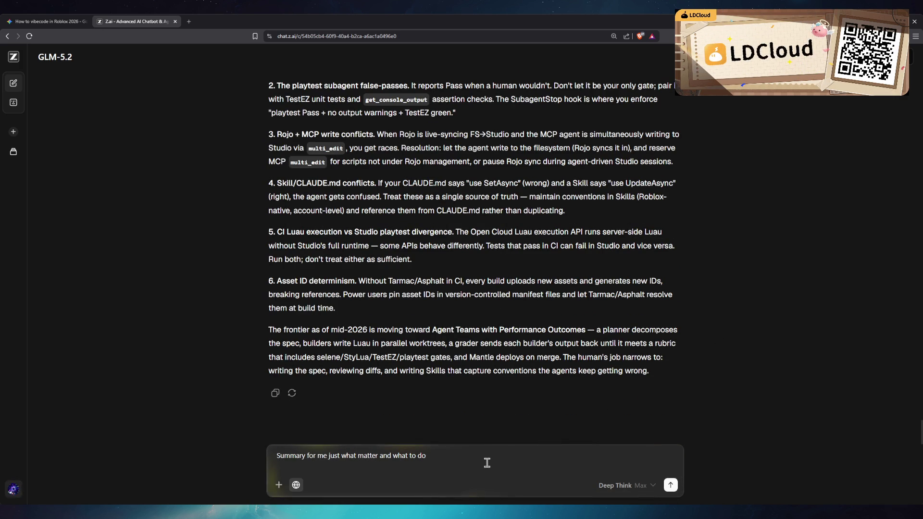
type(" to start ")
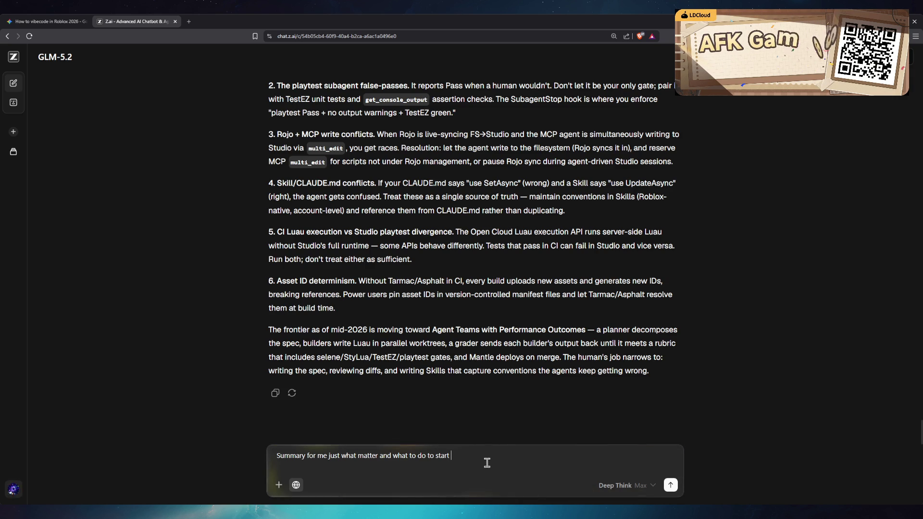
type("vibecoding")
key("BackSpace")
key("BackSpace")
key("BackSpace")
type("vibecoding")
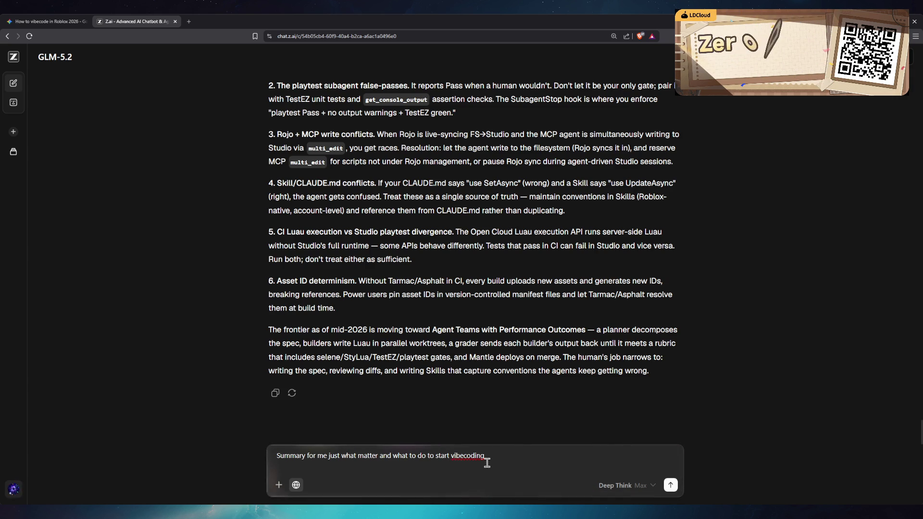
type(" to Roblox.")
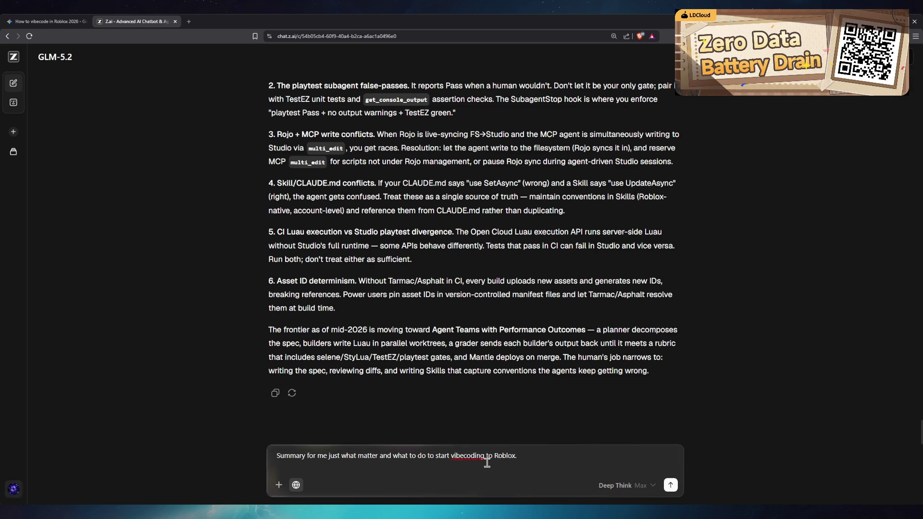
key("Return")
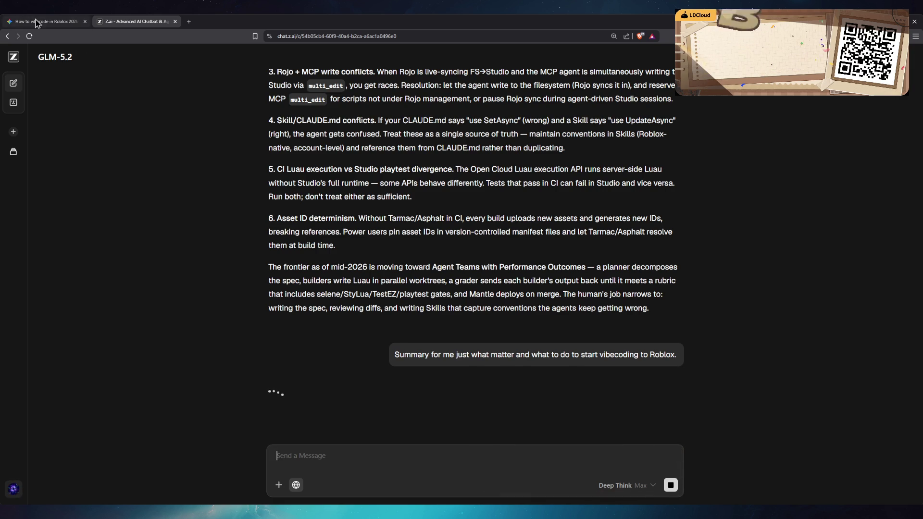
left_click(46, 21)
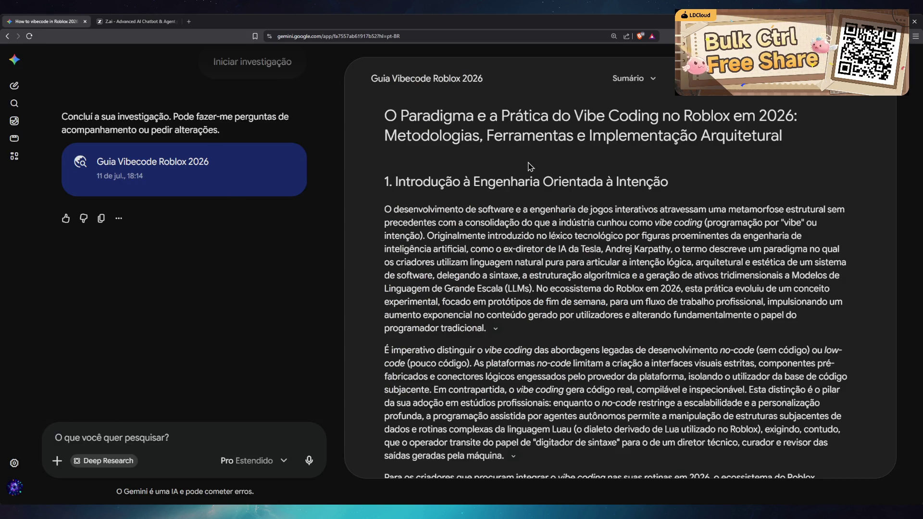
- Copy the sent summary request from Z.ai and paste it into Gemini as a new message
scroll(567, 345, "down", 3)
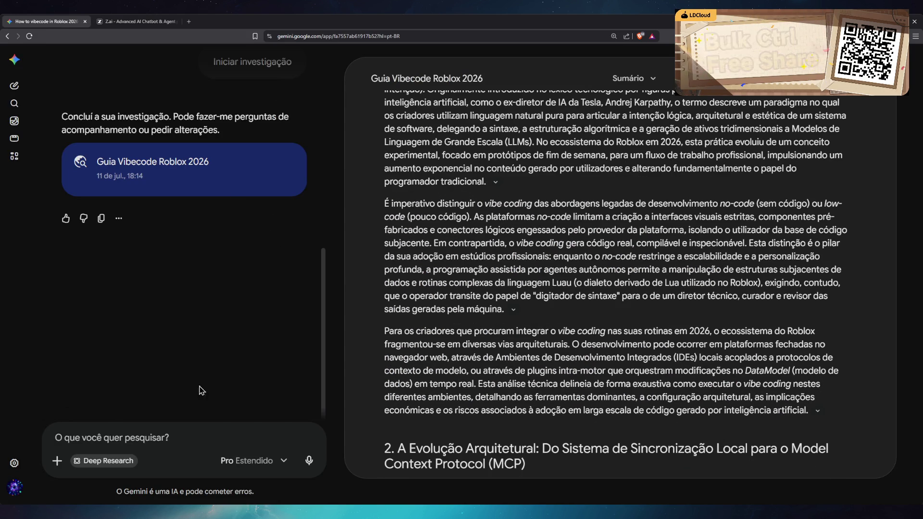
left_click(128, 22)
left_click(677, 360)
left_click(57, 22)
left_click(233, 437)
key("ctrl+v")
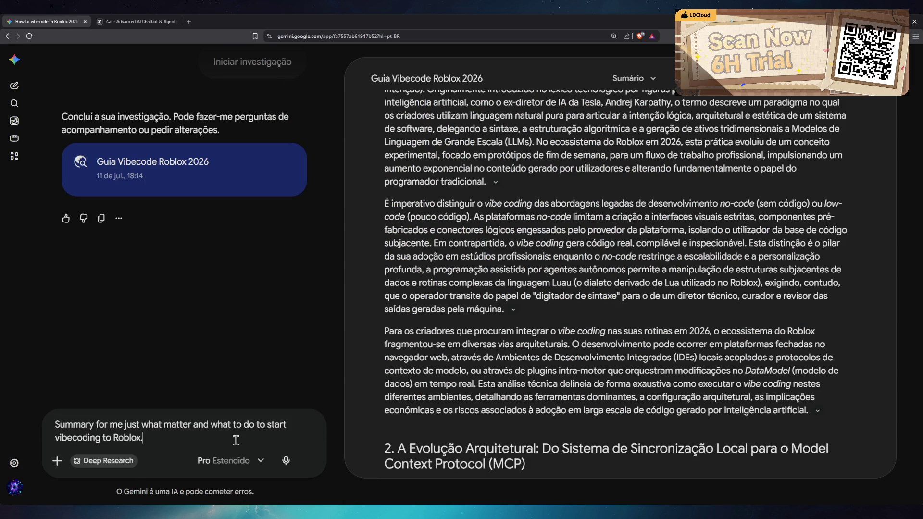
key("Return")
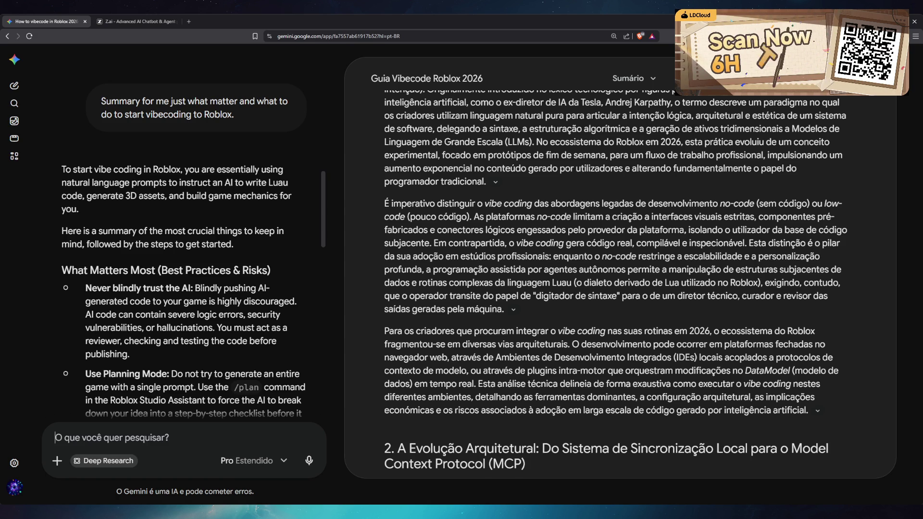
- Read Gemini's 'What to Do to Start' section and the Option 1 browser route
scroll(413, 292, "down", 1)
scroll(413, 293, "down", 3)
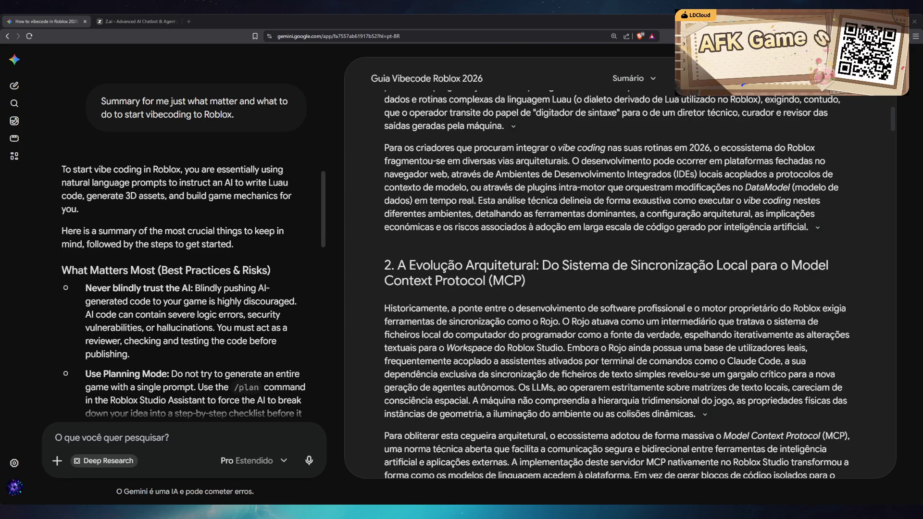
scroll(536, 279, "down", 1)
scroll(536, 279, "up", 6)
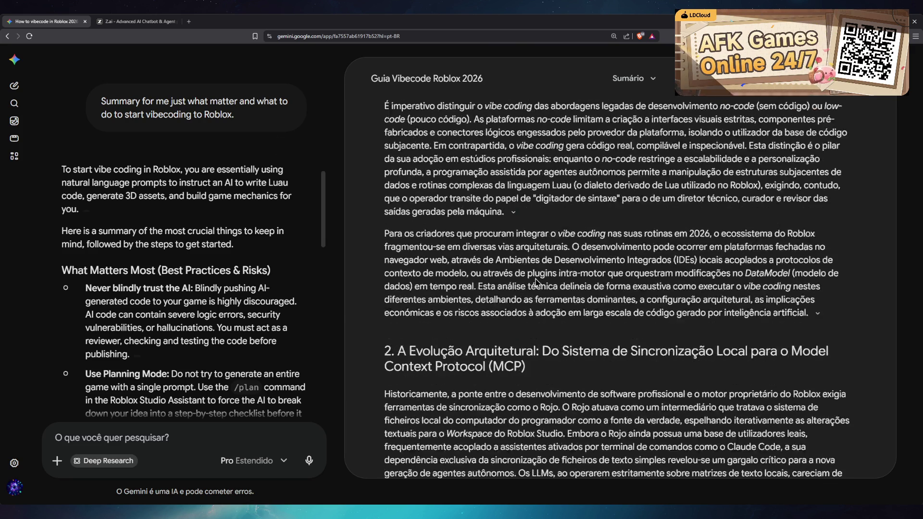
scroll(536, 279, "up", 1)
scroll(262, 269, "down", 2)
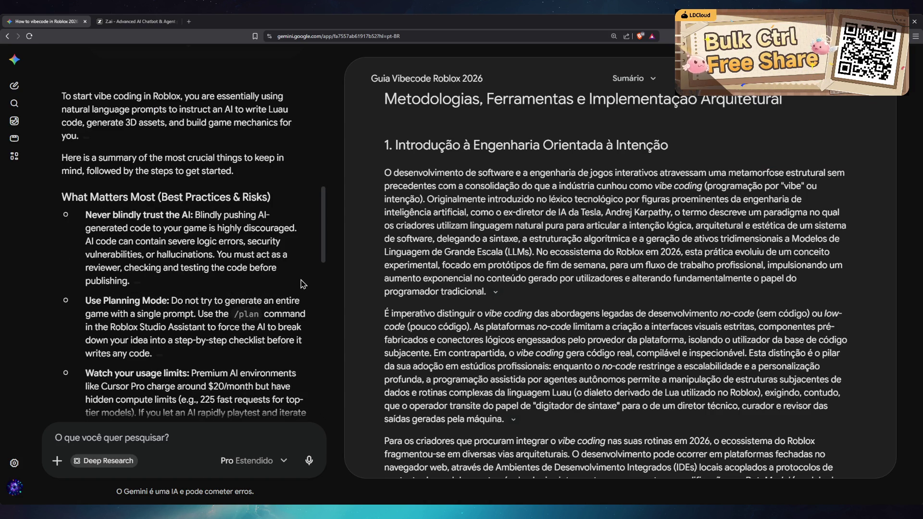
scroll(304, 286, "down", 3)
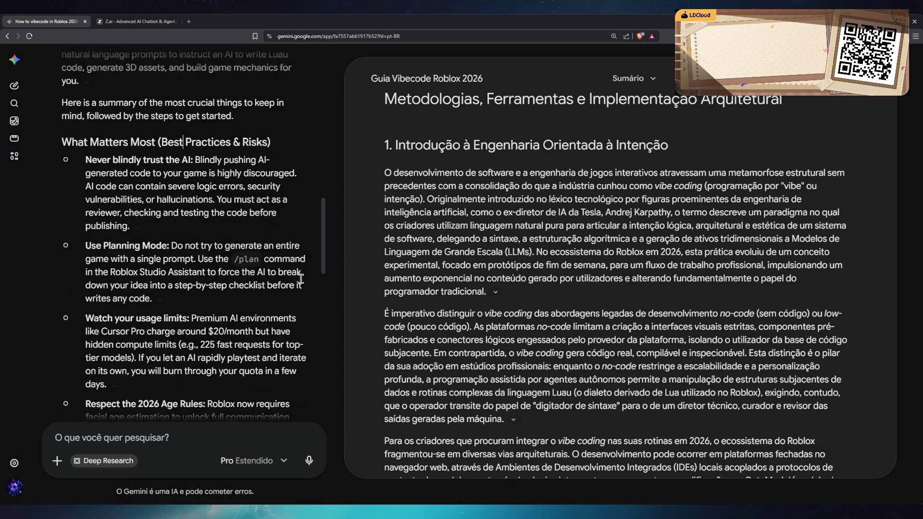
scroll(308, 298, "down", 1)
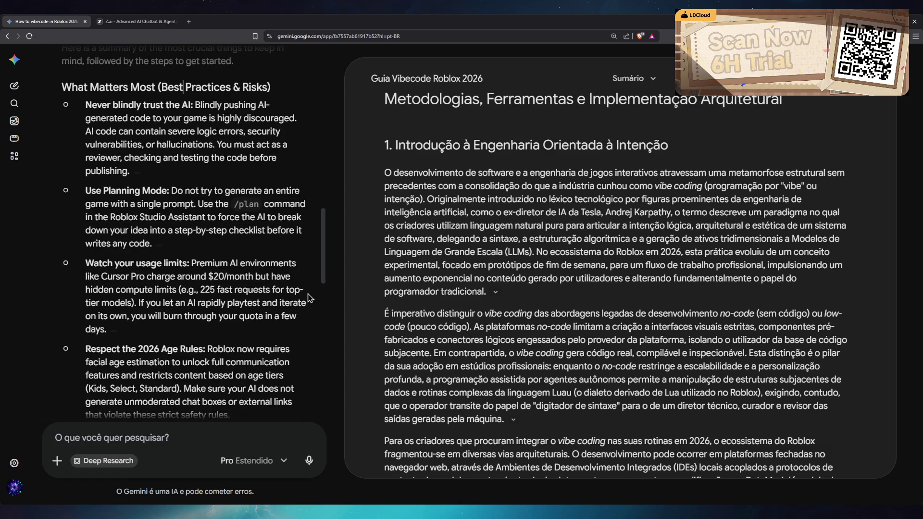
- Continue through Option 2, the Roblox Studio MCP setup steps, down to the related sources
scroll(308, 298, "down", 2)
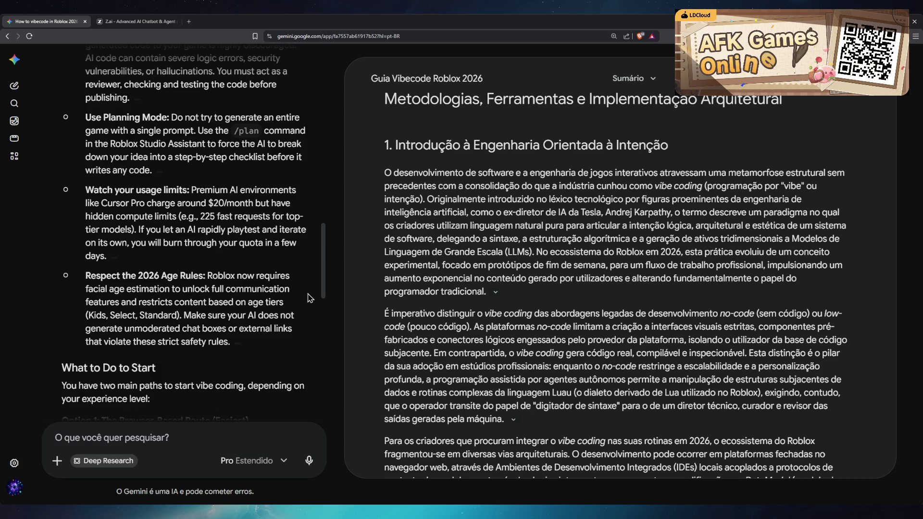
scroll(308, 298, "down", 1)
scroll(308, 298, "down", 1)
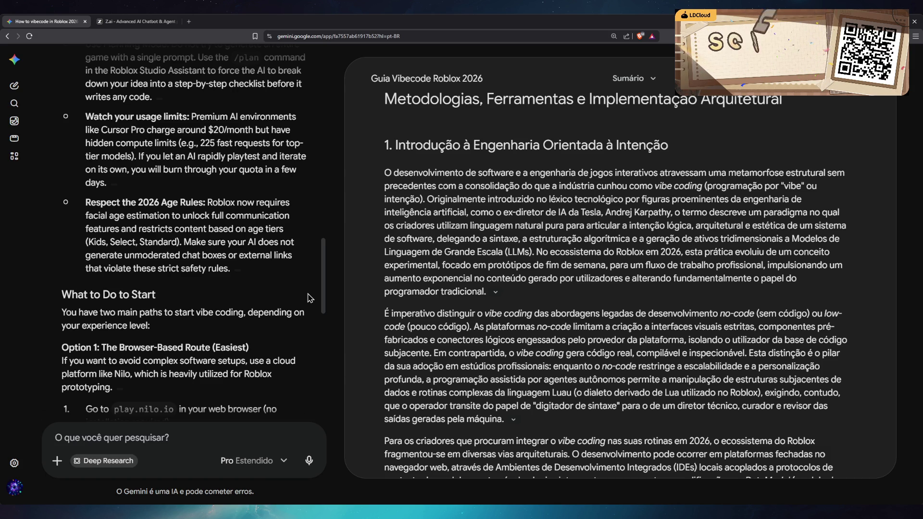
scroll(308, 298, "down", 3)
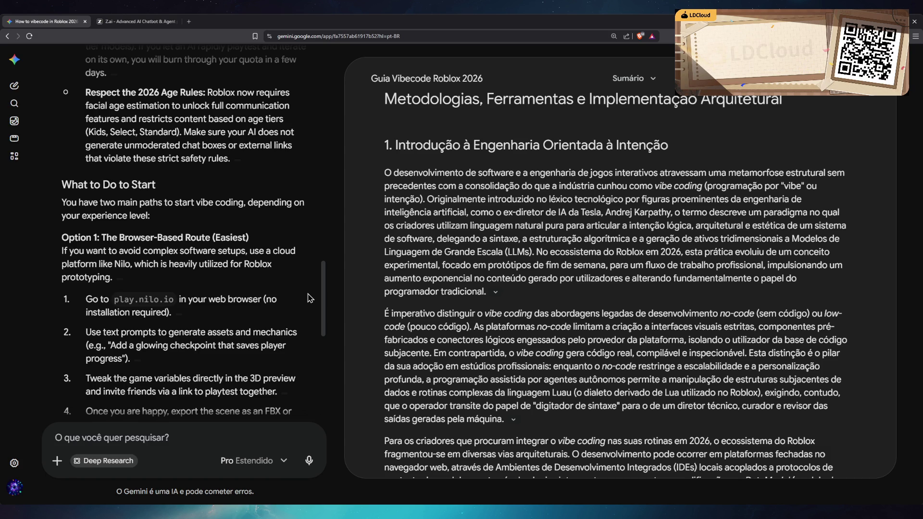
scroll(308, 298, "down", 1)
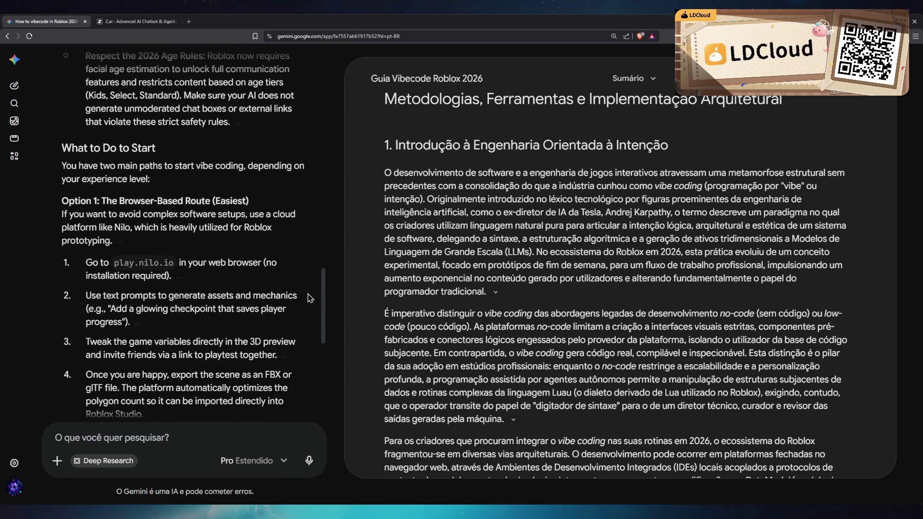
scroll(308, 298, "down", 2)
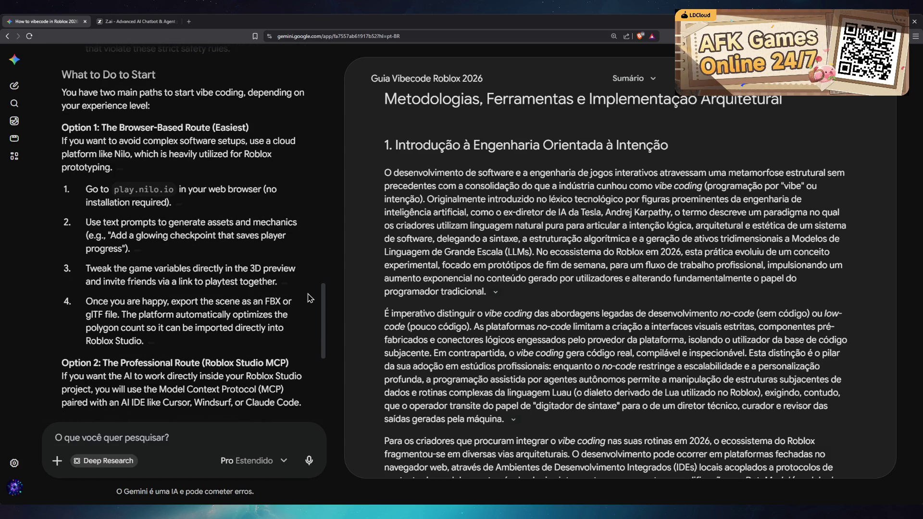
scroll(310, 298, "down", 6)
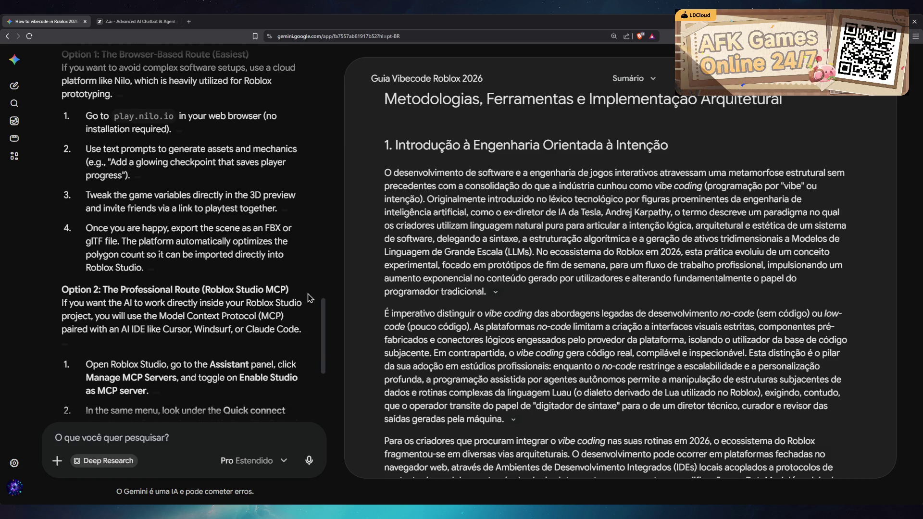
scroll(308, 298, "up", 2)
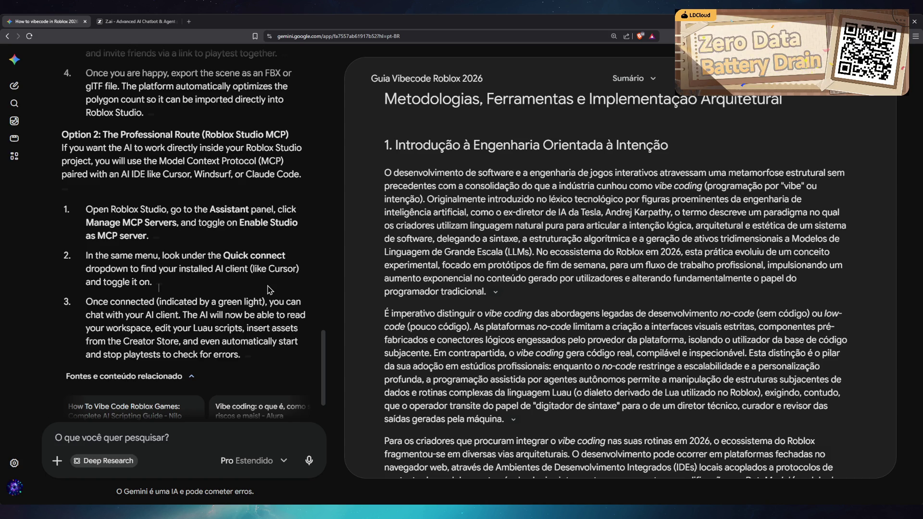
scroll(268, 289, "down", 2)
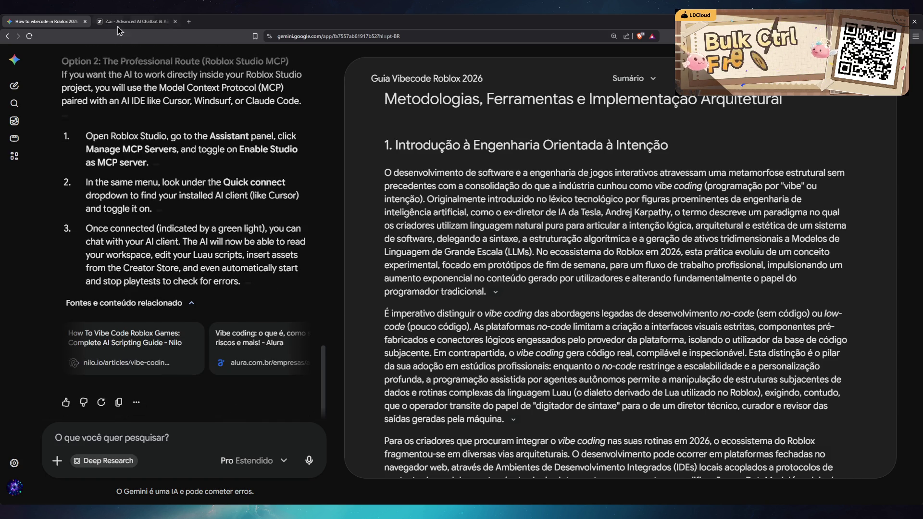
- Bring up GLM-5.2's Quick Start Guide reply with its setup-path diagram in the Z.ai chat
left_click(132, 21)
scroll(450, 334, "up", 15)
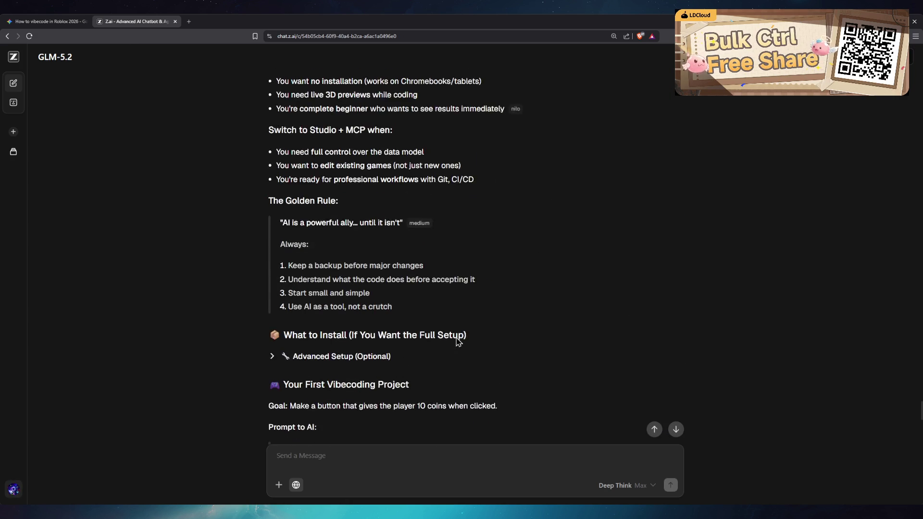
scroll(570, 354, "up", 15)
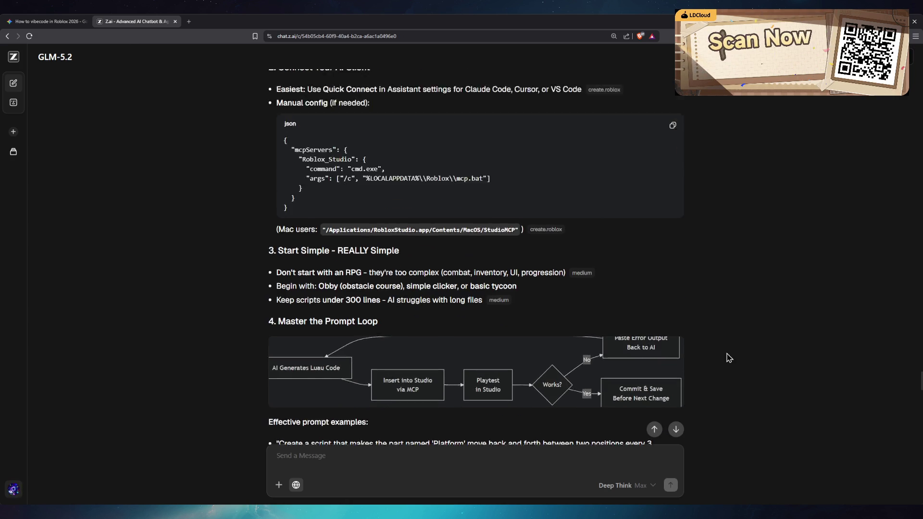
scroll(729, 358, "up", 8)
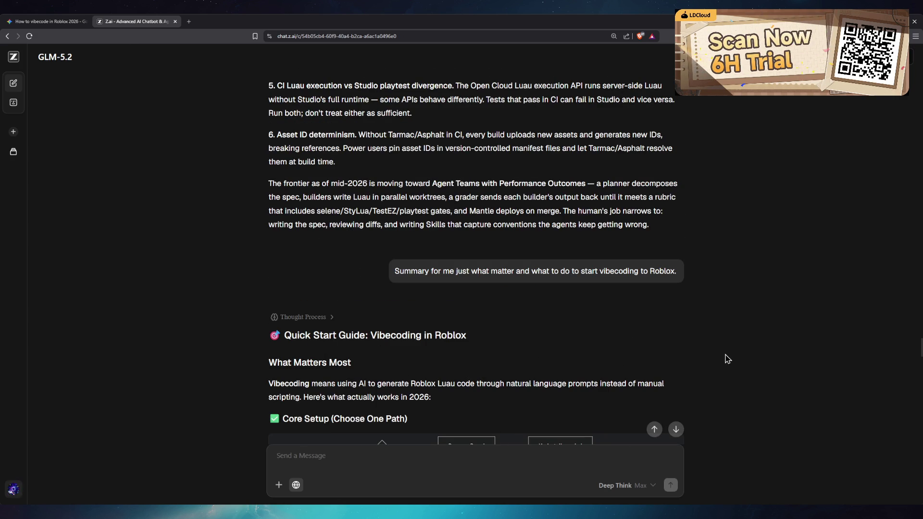
scroll(728, 359, "down", 1)
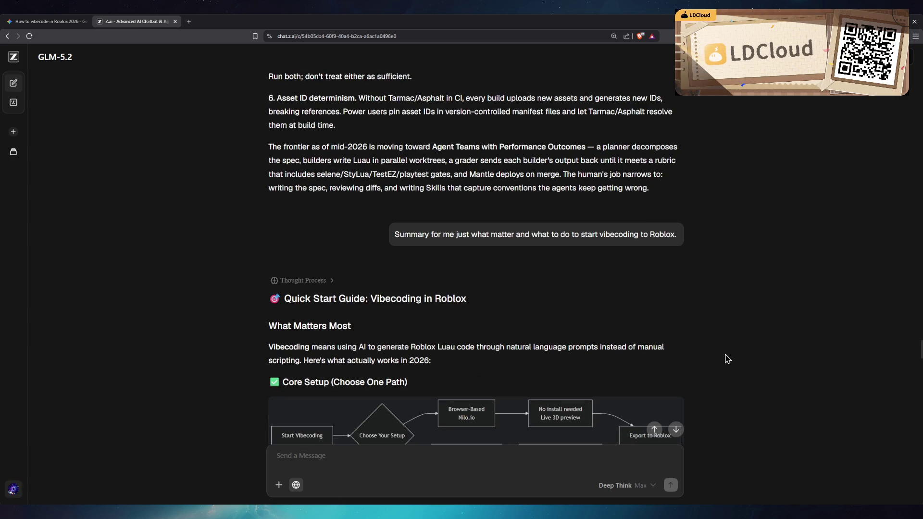
scroll(727, 358, "down", 1)
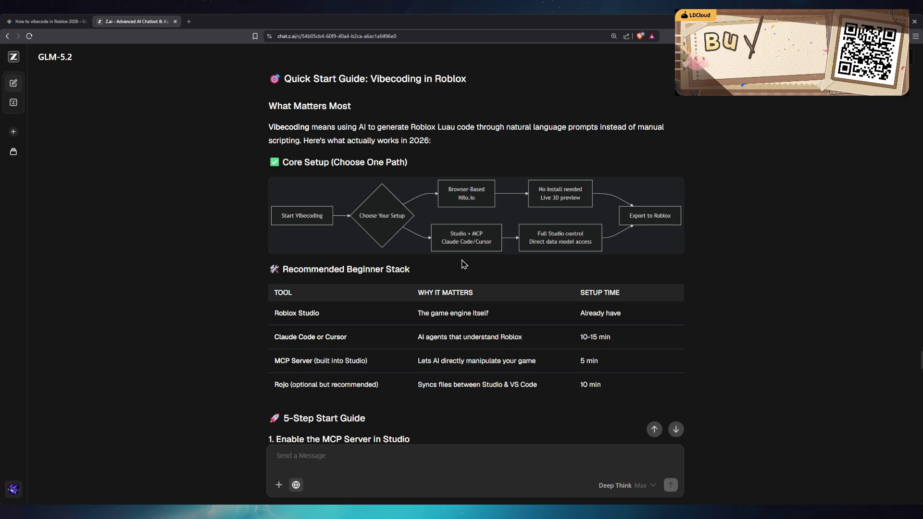
- Scroll past the Recommended Beginner Stack table to steps 1 and 2 of the 5-Step Start Guide
scroll(565, 267, "down", 3)
scroll(624, 265, "down", 1)
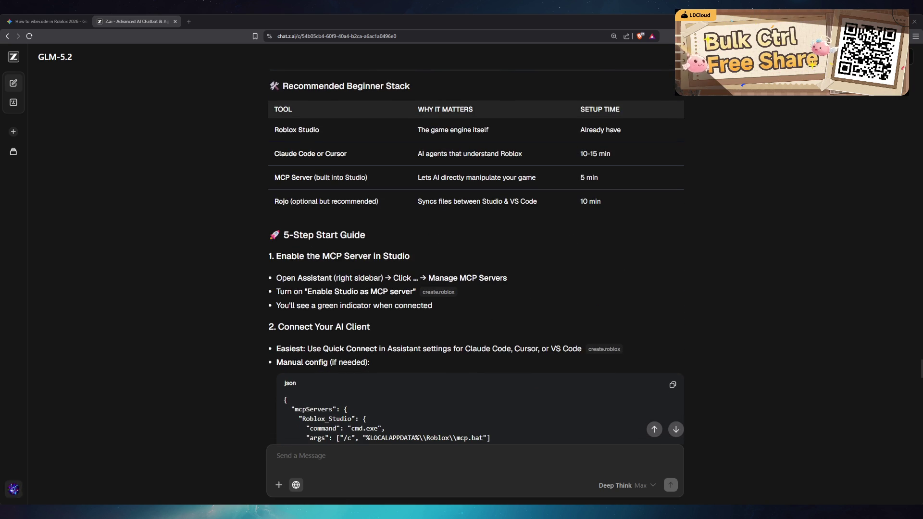